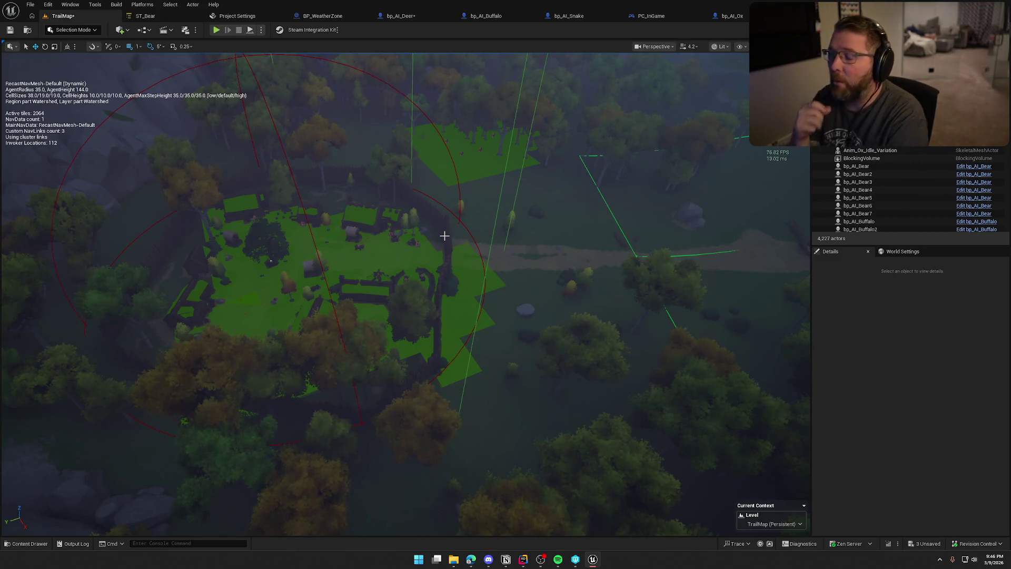
Fly the camera from the village overview down into the canyon to inspect navmesh on rocks and cacti
mouse_move(445, 236)
left_mouse_down()
mouse_move(501, 281)
mouse_move(501, 264)
left_mouse_up()
scroll(501, 264, "up", 2)
scroll(501, 263, "up", 1)
scroll(501, 264, "down", 1)
scroll(501, 263, "down", 1)
left_click_drag(408, 287, 425, 313)
left_click_drag(474, 379, 474, 378)
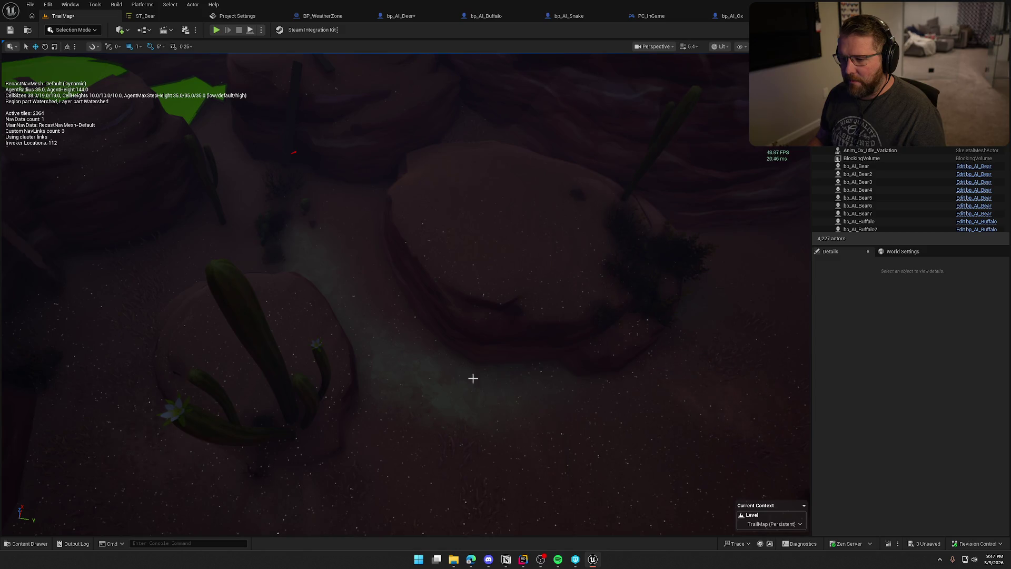
mouse_move(418, 151)
left_mouse_down()
mouse_move(573, 266)
mouse_move(535, 273)
left_mouse_up()
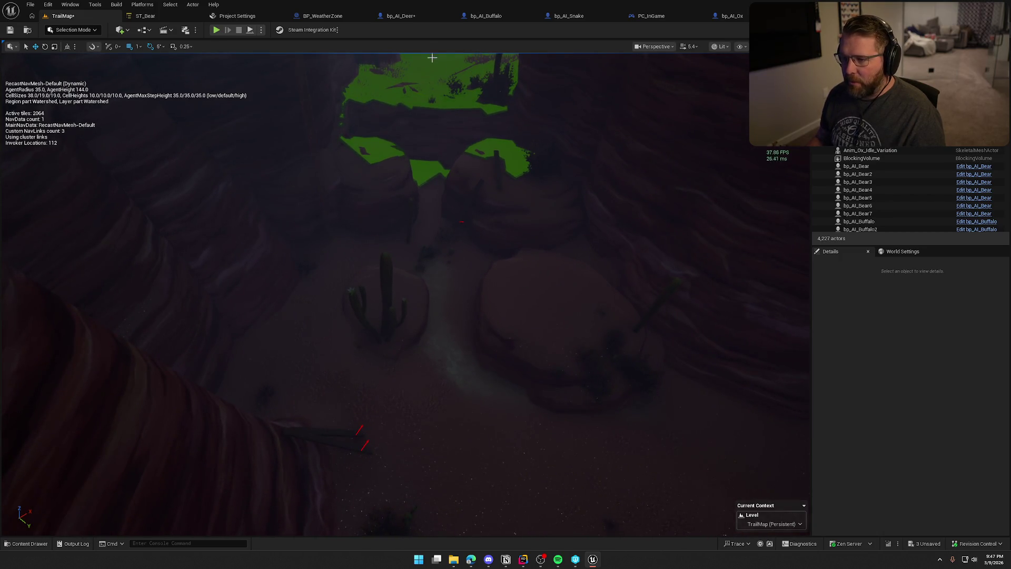
left_click_drag(494, 323, 493, 323)
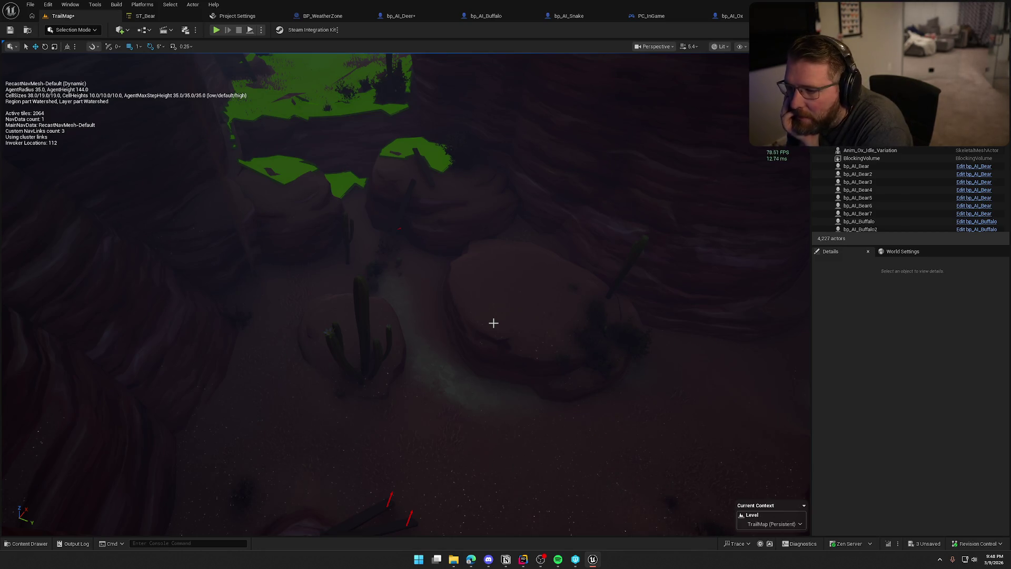
left_click_drag(500, 319, 500, 274)
Duplicate the slope plank, rotate the copy flat, and drop it onto the ground with End
left_click_drag(422, 274, 422, 251)
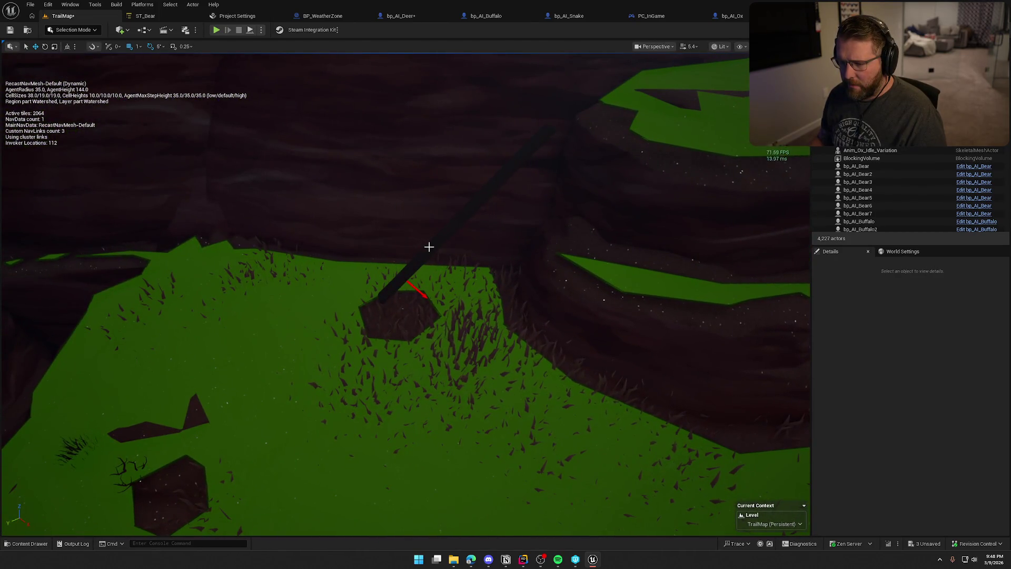
left_click(426, 247)
key("f")
mouse_move(286, 285)
left_mouse_down()
mouse_move(396, 284)
mouse_move(399, 296)
left_mouse_up()
key("f")
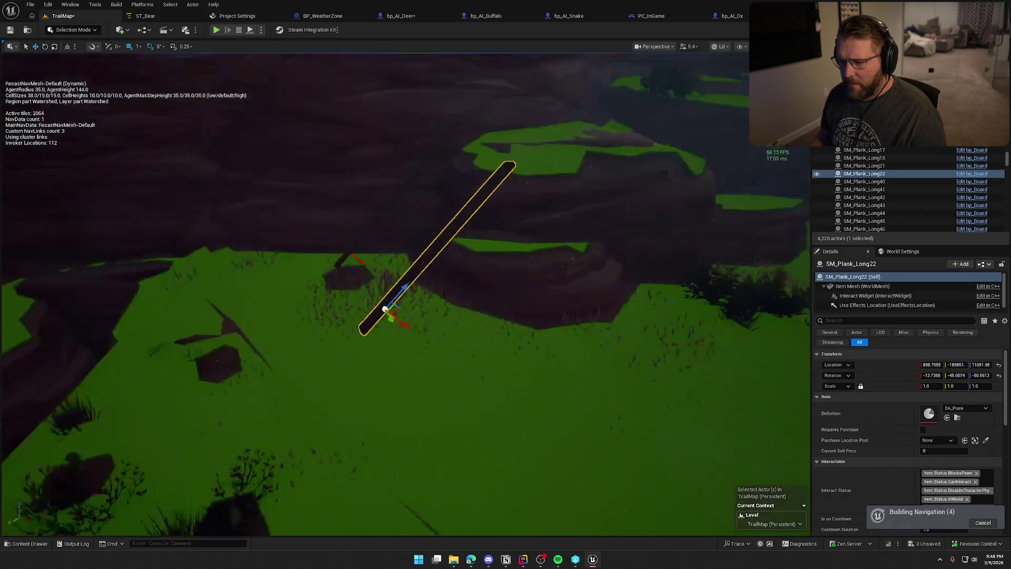
key("e")
mouse_move(306, 266)
left_mouse_down()
mouse_move(295, 287)
mouse_move(303, 298)
left_mouse_up()
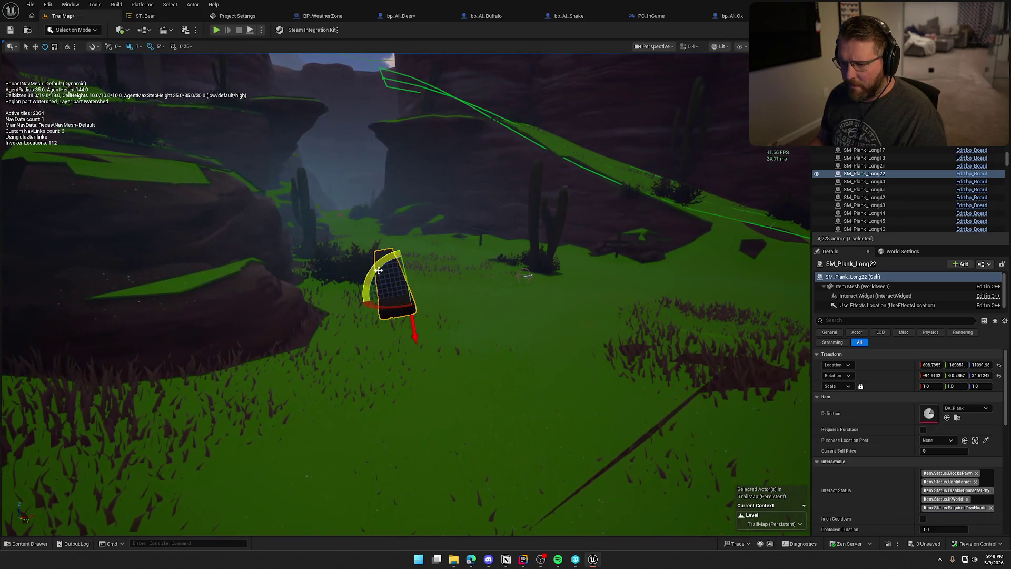
left_click_drag(405, 316, 414, 338)
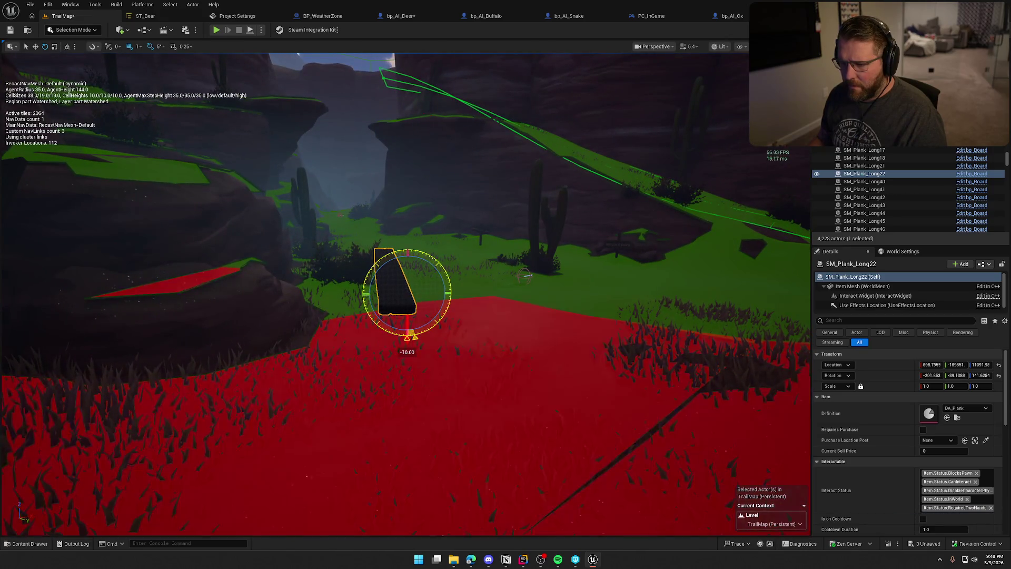
key("End")
left_click_drag(435, 299, 493, 340)
mouse_move(510, 159)
left_mouse_down()
mouse_move(500, 184)
mouse_move(495, 169)
mouse_move(605, 429)
left_mouse_up()
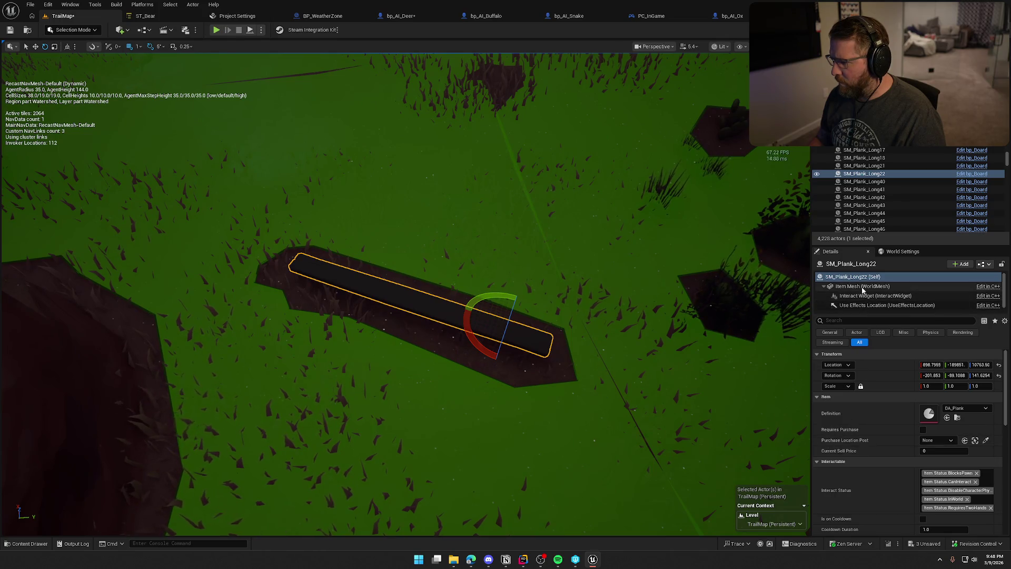
Open the plank's Item Mesh static mesh in its editor and filter properties by 'nav'
left_click(863, 286)
left_click(929, 418)
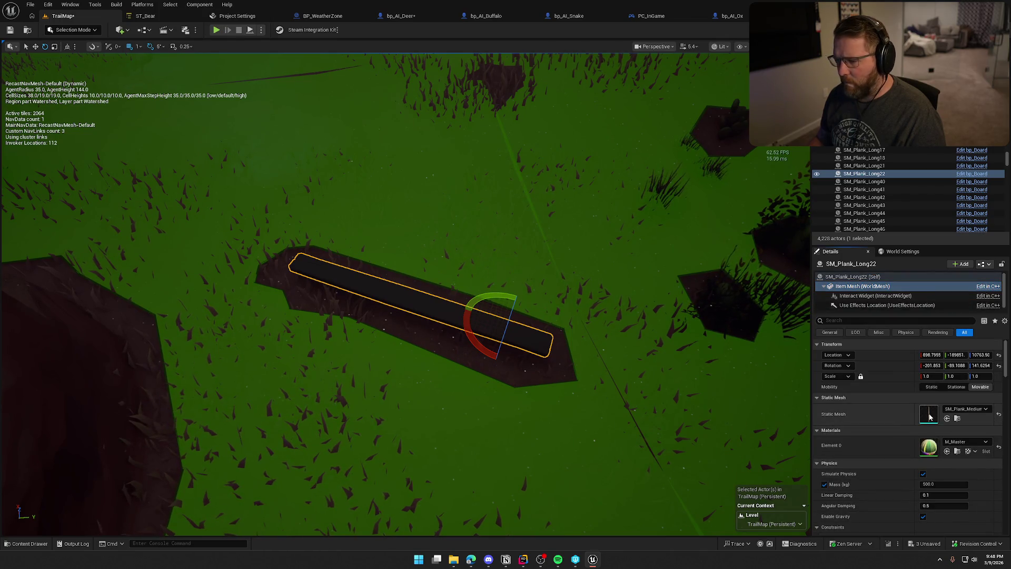
double_click(930, 418)
left_click(688, 58)
type("nav")
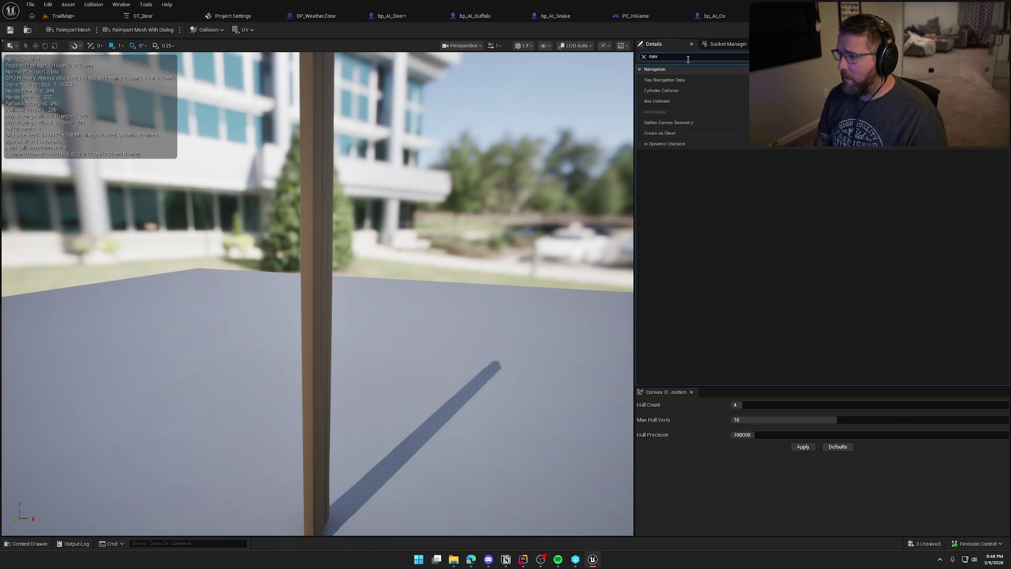
Enable the plank mesh's navigation Area Class, leaving the NavArea type unchanged
left_click(795, 144)
left_click(822, 112)
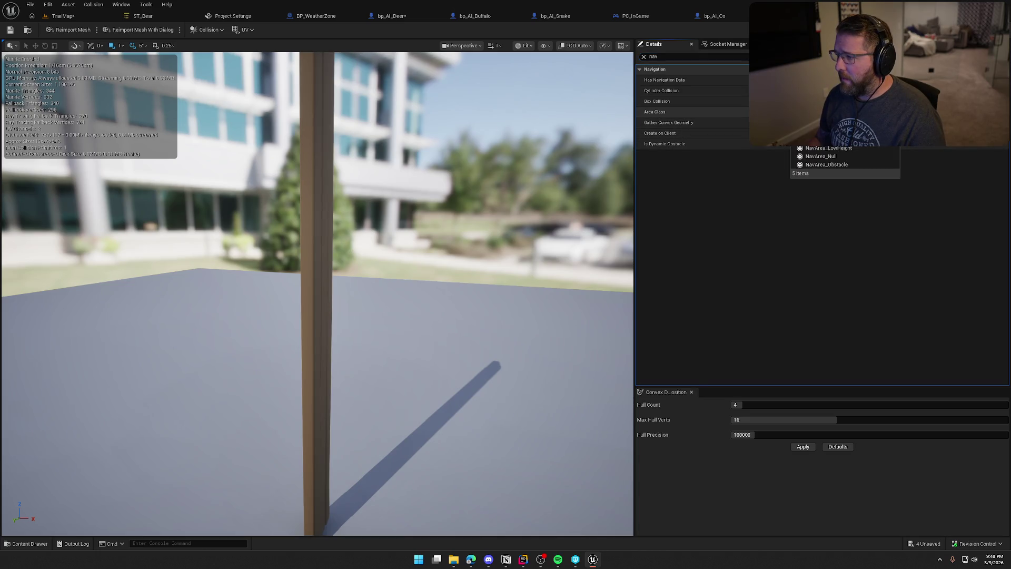
left_click(842, 148)
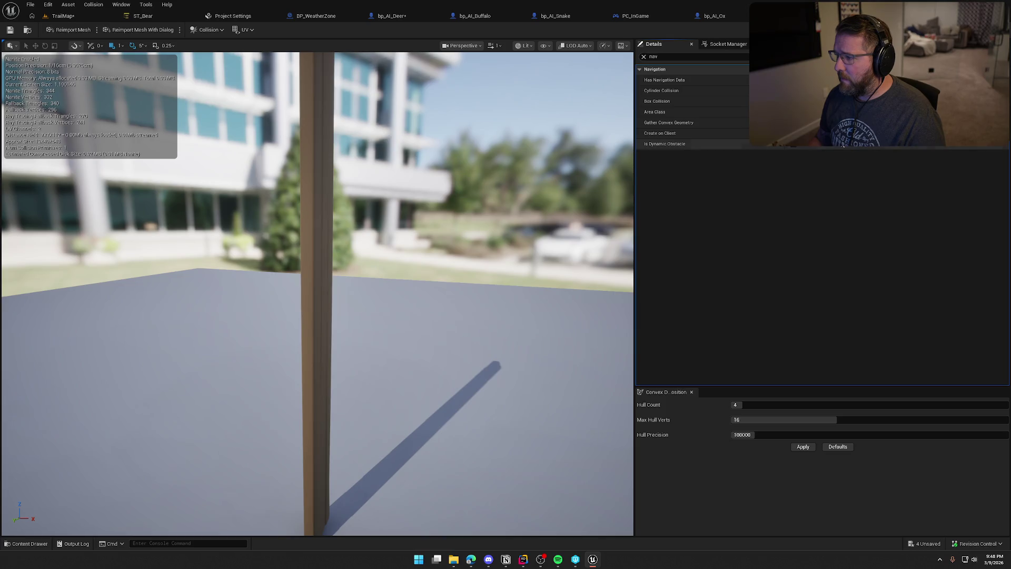
Save SM_Plank_Medium_Carryable, confirming the checkout, and go back to the TrailMap level
left_click(10, 31)
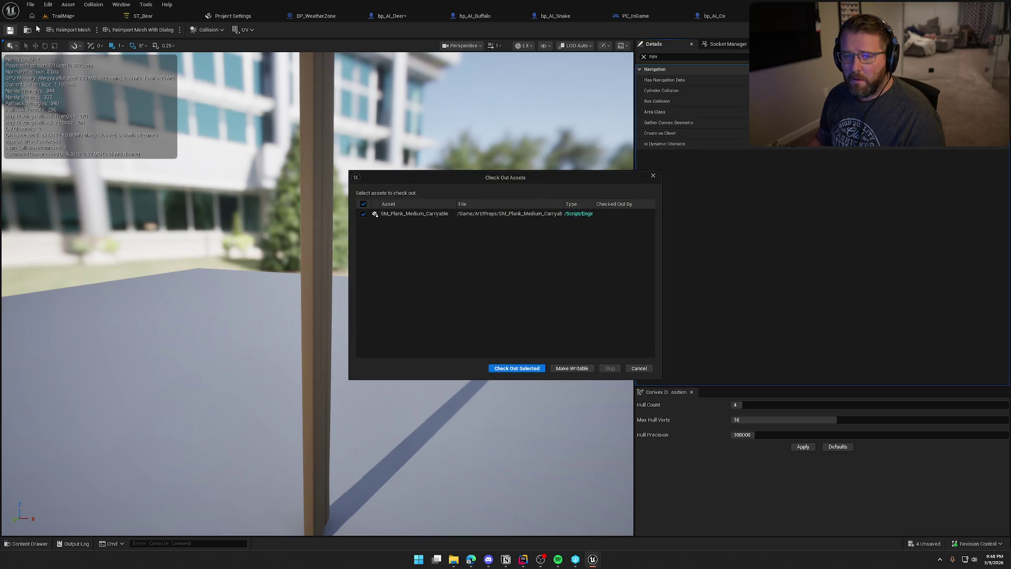
left_click(527, 370)
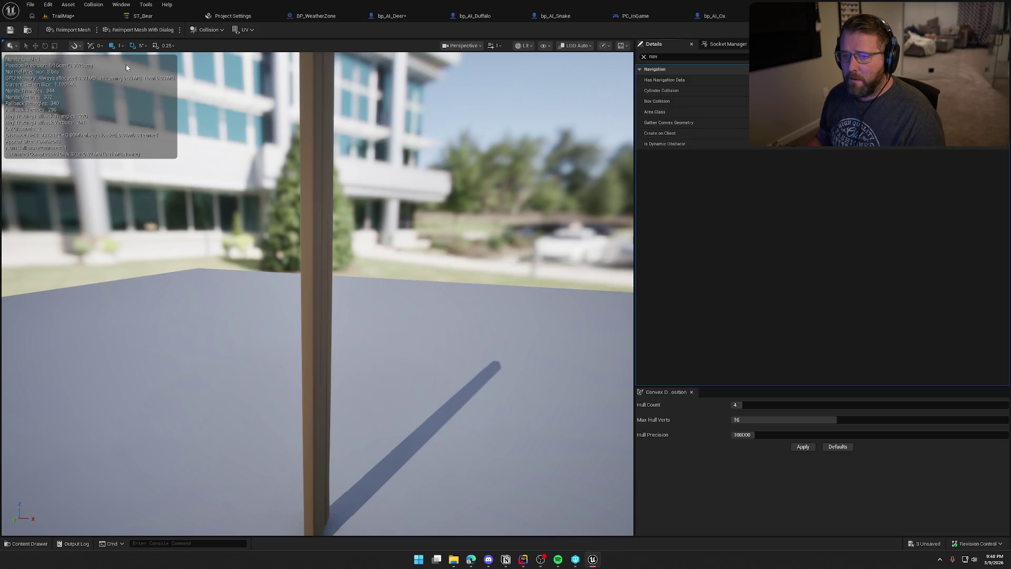
left_click(74, 17)
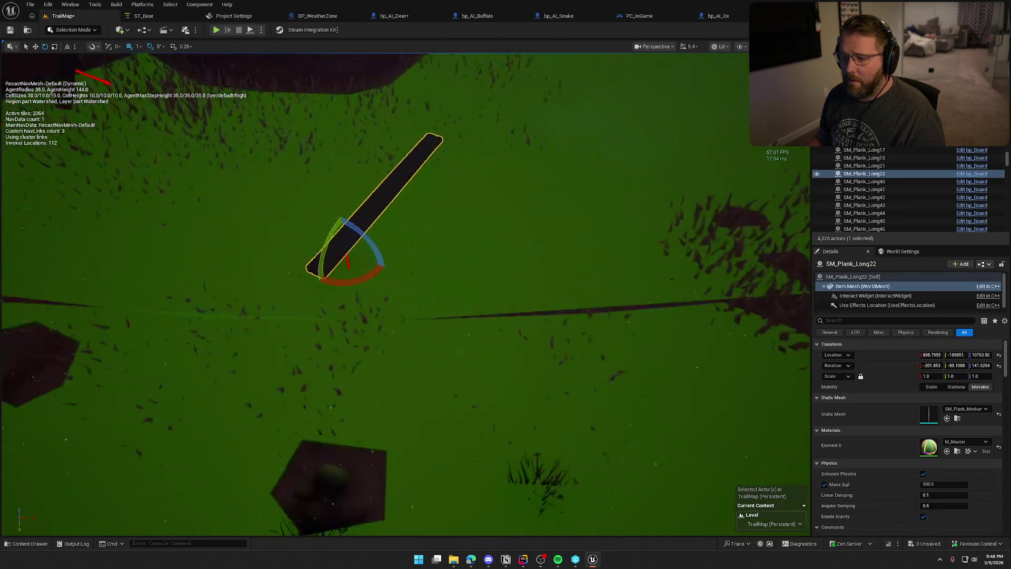
Scale the flat plank along Y to about three times its width and reselect it
key("f")
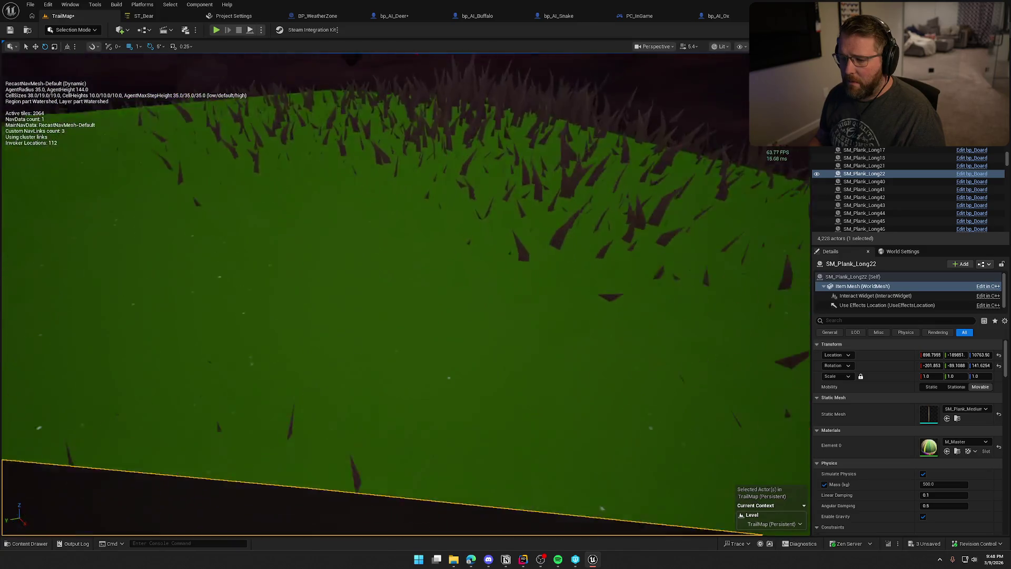
mouse_move(456, 253)
left_mouse_down()
mouse_move(503, 270)
mouse_move(515, 260)
mouse_move(476, 273)
left_mouse_up()
key("w")
key("e")
key("r")
left_click(562, 278)
mouse_move(561, 278)
left_mouse_down()
mouse_move(521, 243)
mouse_move(539, 264)
left_mouse_up()
left_click(539, 263)
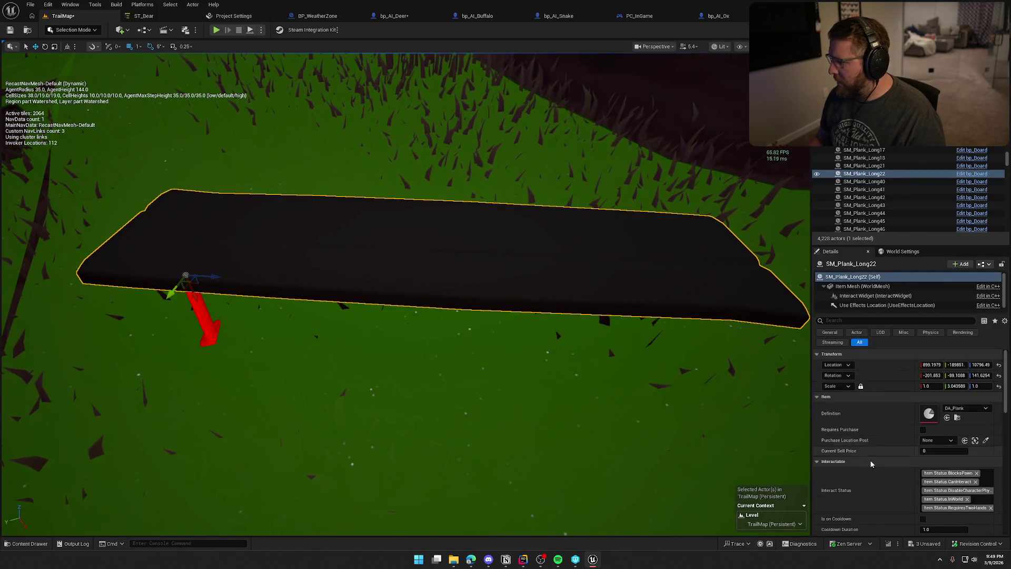
Filter the Item Mesh details by 'nav' and open the plank's static mesh with Ctrl+E
scroll(875, 454, "down", 3)
scroll(877, 455, "down", 10)
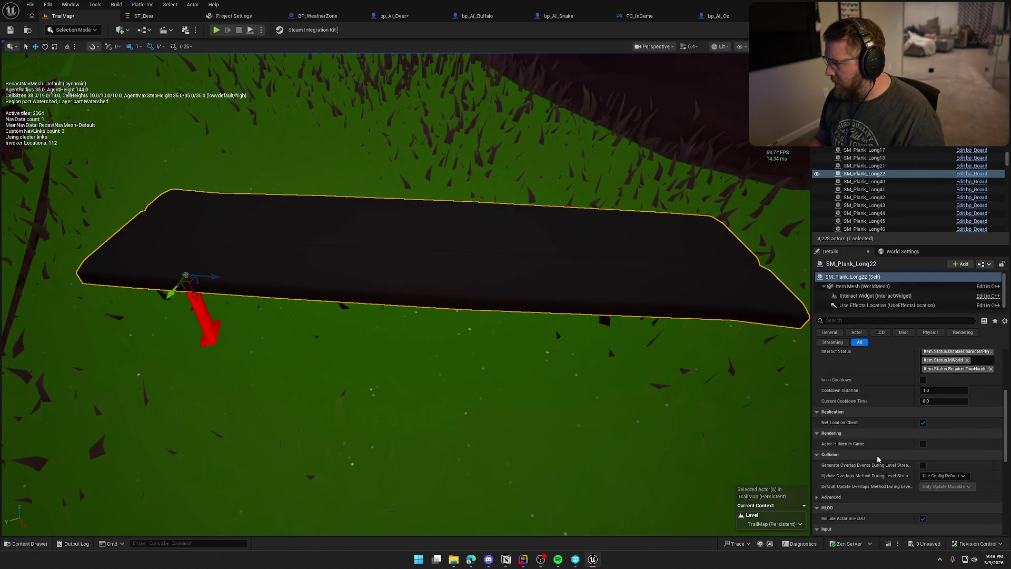
scroll(879, 452, "up", 4)
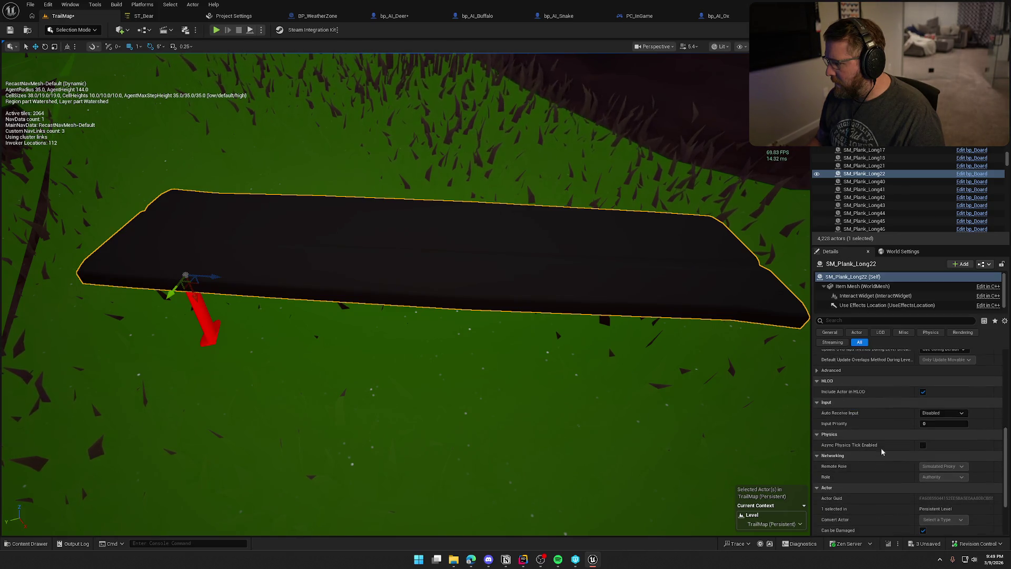
left_click(847, 320)
type("na")
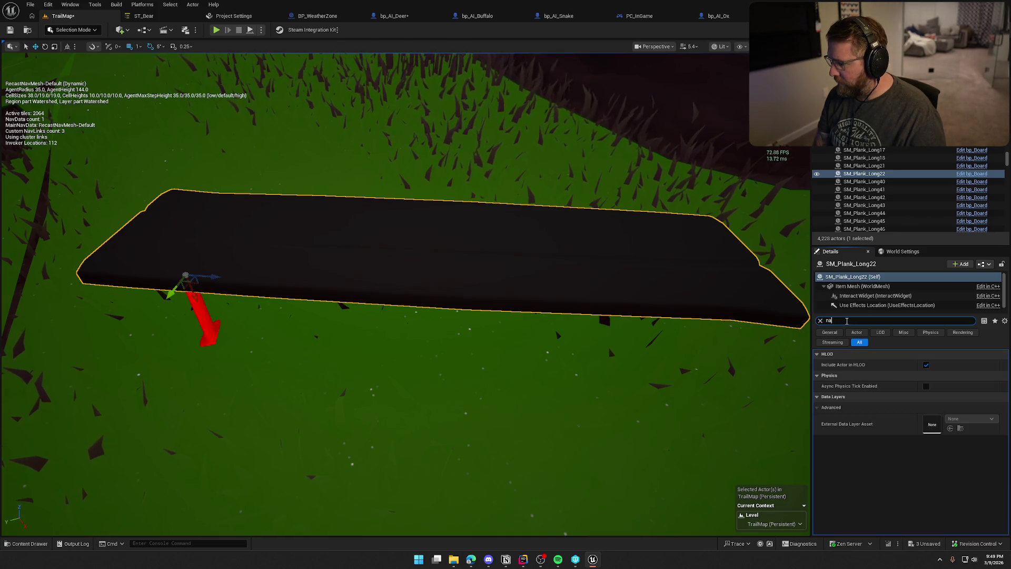
left_click(864, 286)
left_click(849, 321)
type("nav")
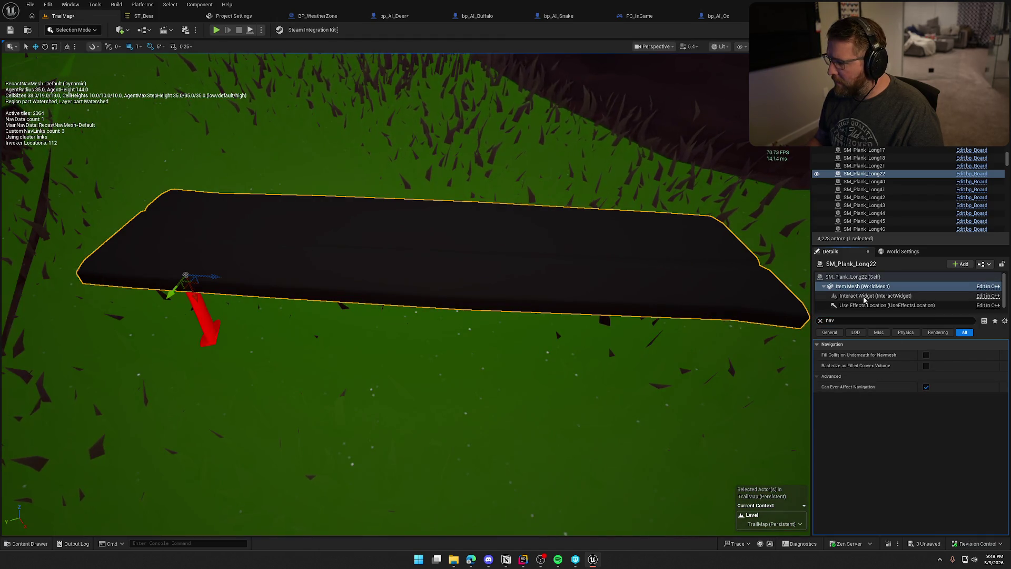
scroll(879, 302, "down", 1)
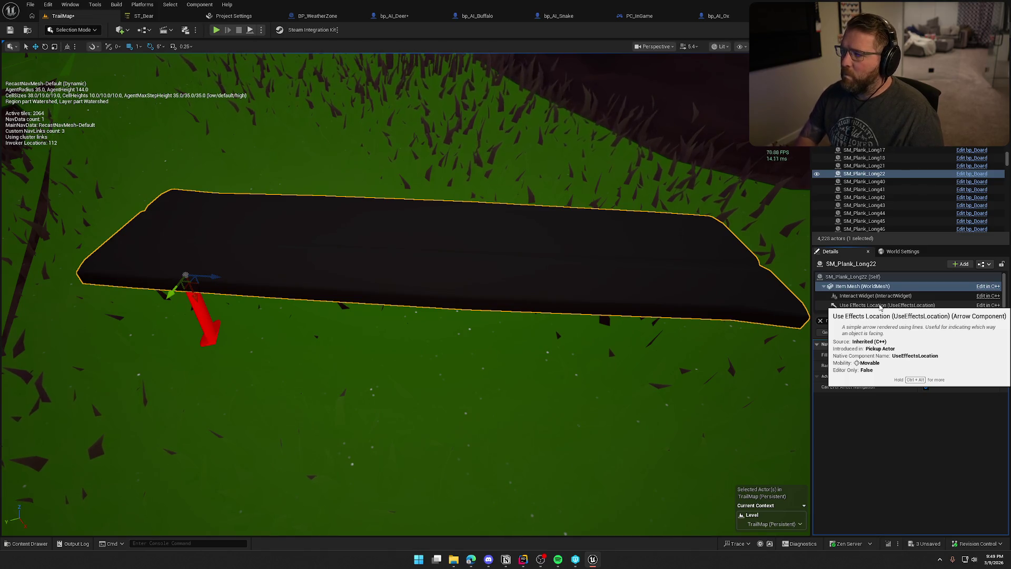
key("ctrl+e")
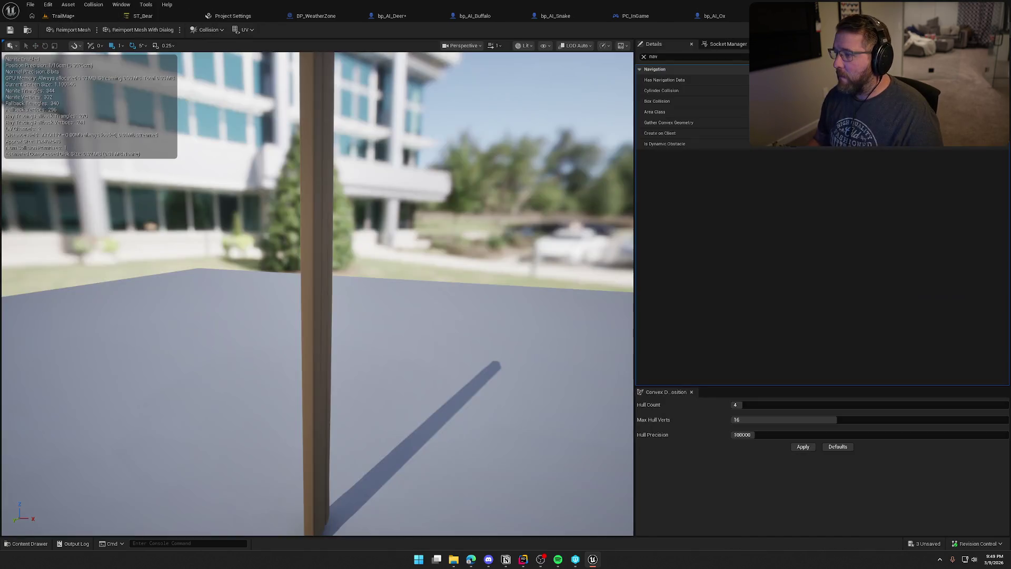
Turn off the mesh's navigation Area Class and return to TrailMap to view the widened plank
left_click(793, 145)
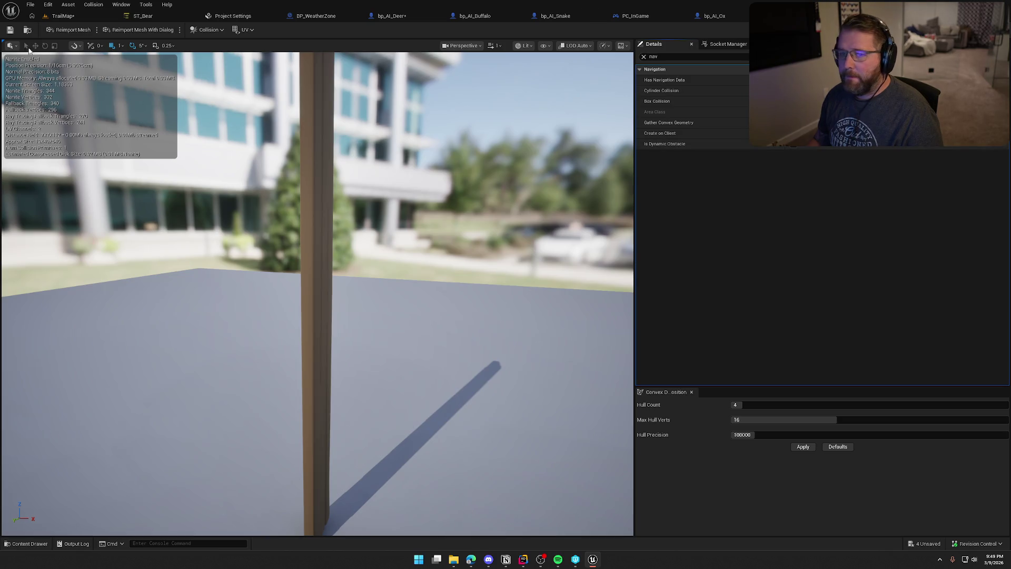
left_click(59, 16)
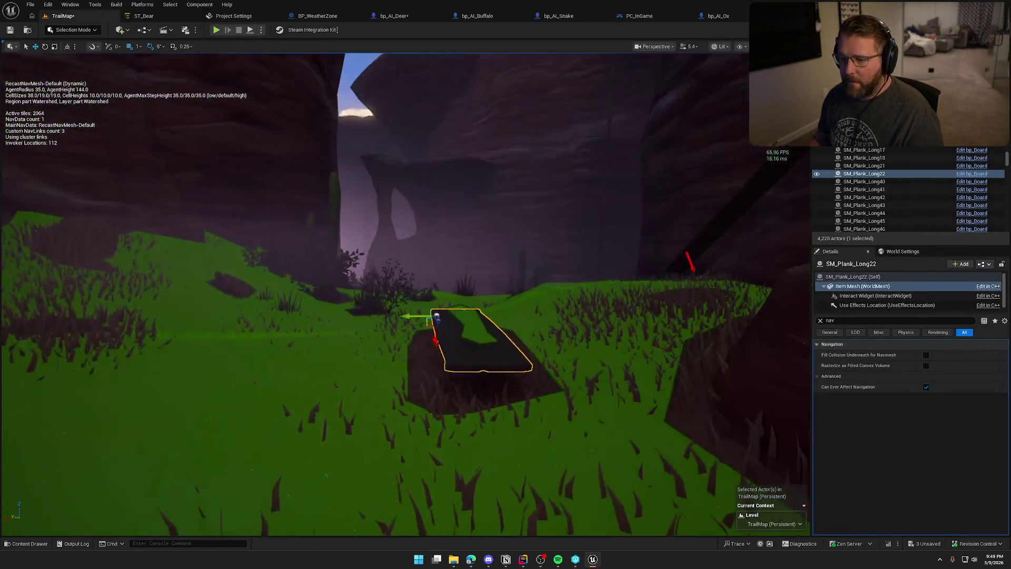
left_click_drag(432, 173, 432, 209)
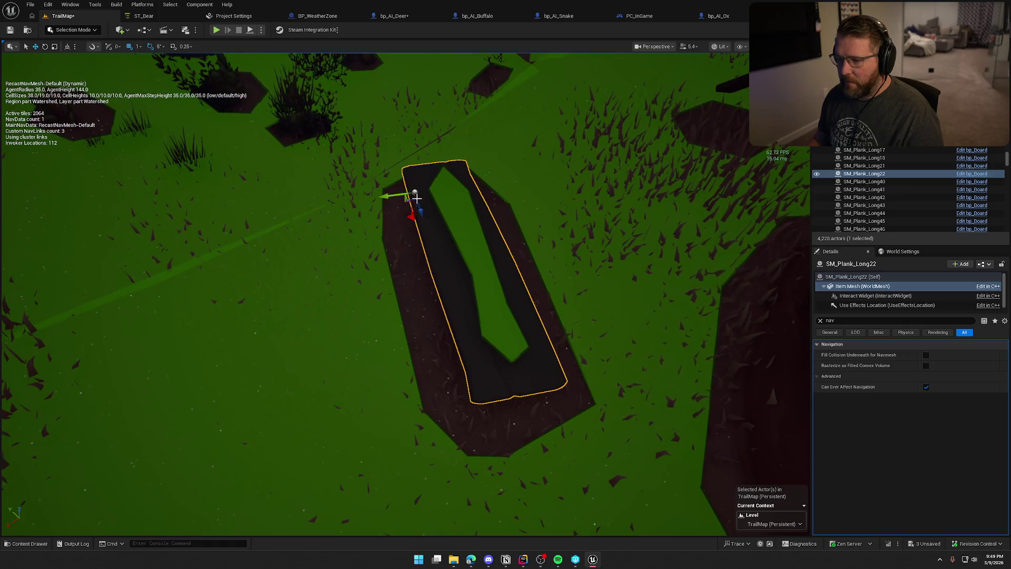
left_click_drag(623, 297, 623, 297)
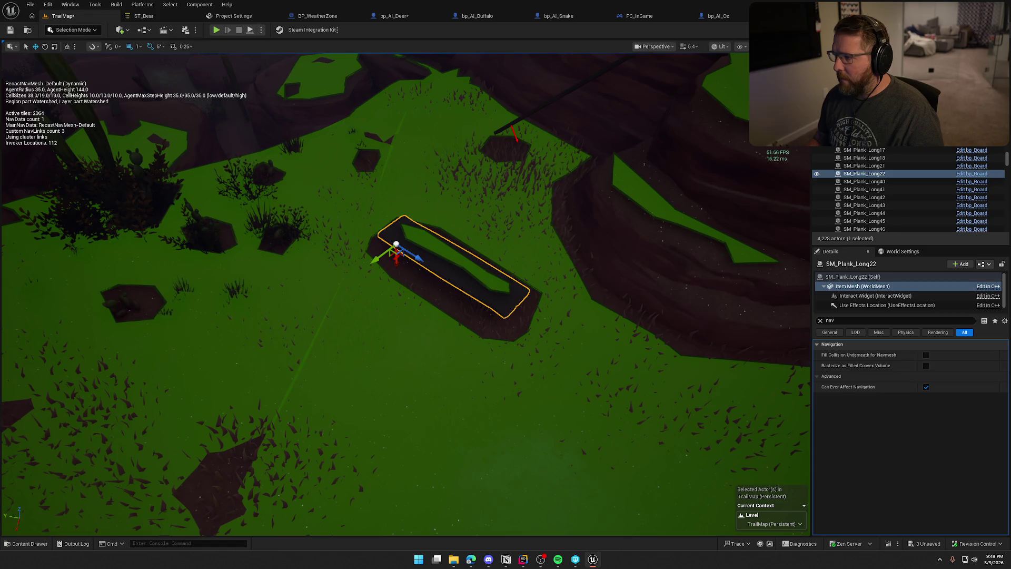
Clear the Details filter, refocus the plank, and select RecastNavMesh-Default via an Outliner 'nav' search
left_click(821, 320)
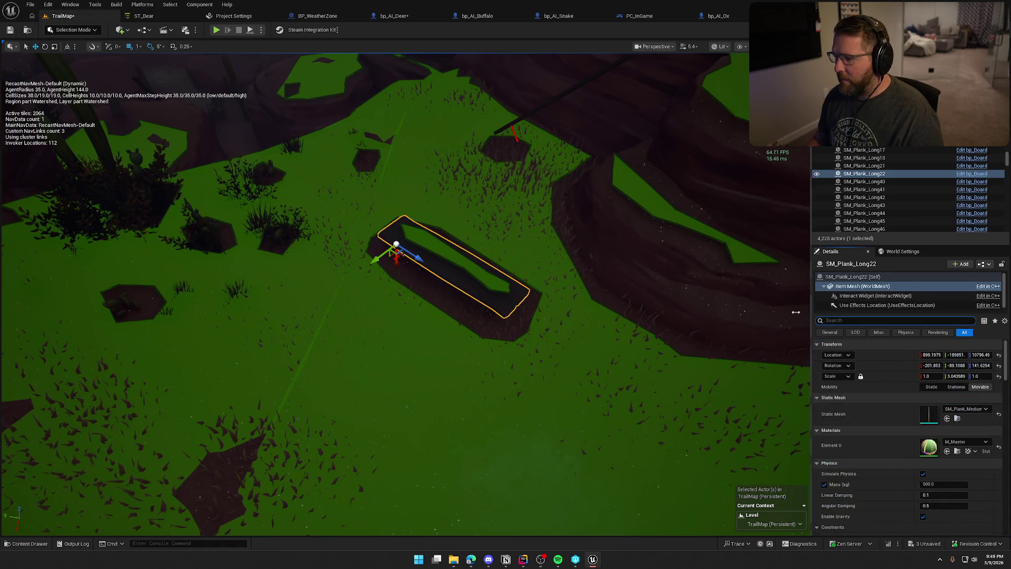
key("f")
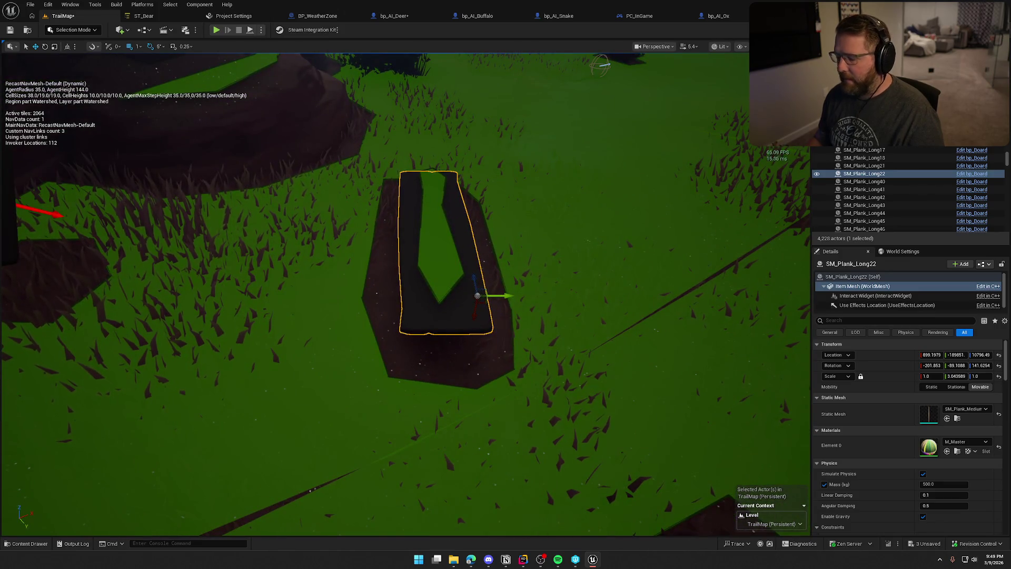
type("nav")
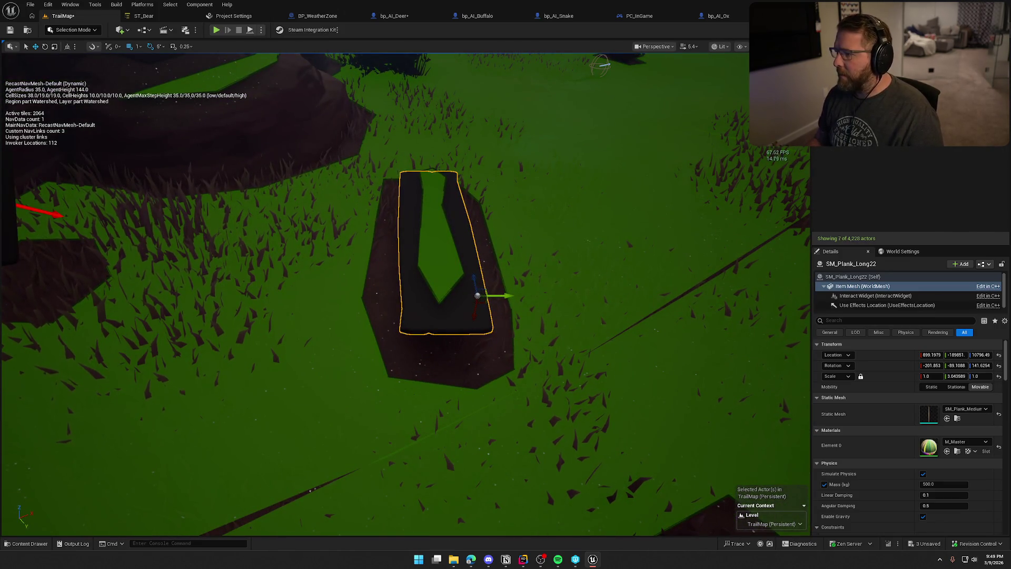
left_click(925, 224)
Tick Generate Nav Links in RecastNavMesh-Default's Generation settings
scroll(902, 443, "down", 10)
scroll(907, 435, "down", 8)
scroll(893, 458, "up", 5)
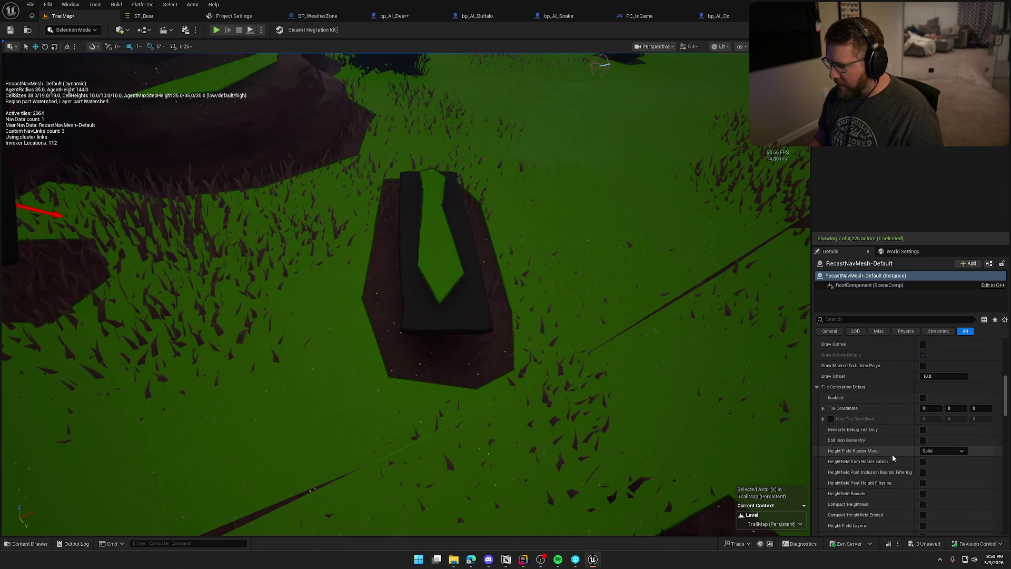
scroll(893, 457, "down", 5)
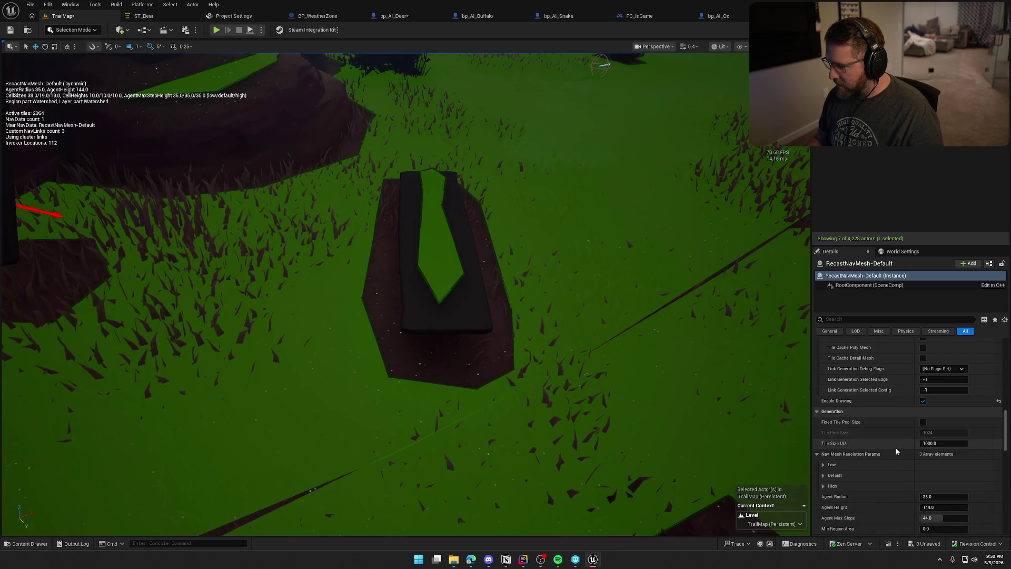
scroll(897, 452, "down", 3)
scroll(897, 451, "down", 3)
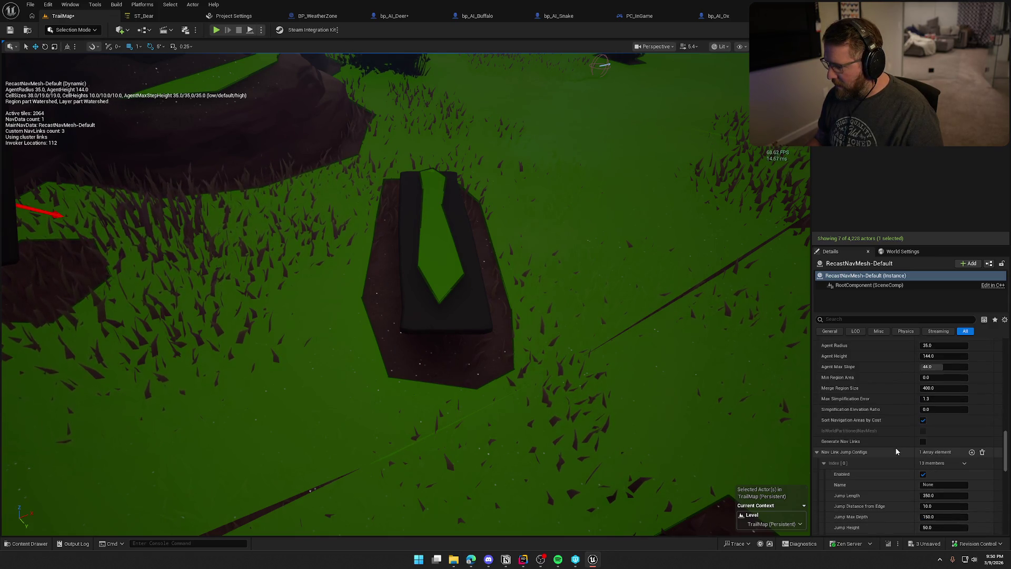
left_click(923, 442)
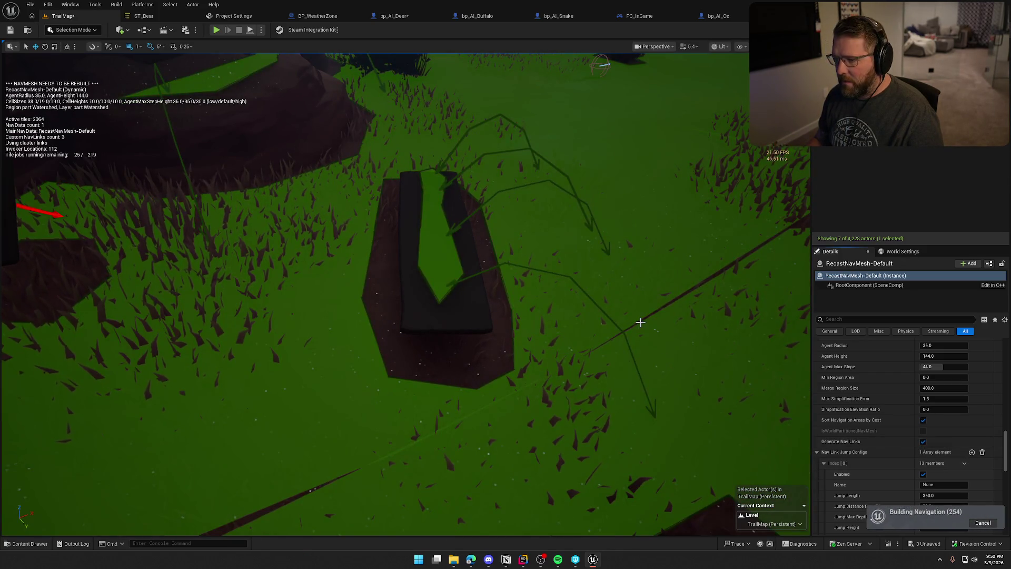
Fly out over the terrain, select the plank in the grass, then deselect it
mouse_move(640, 322)
left_mouse_down()
mouse_move(585, 374)
mouse_move(564, 411)
mouse_move(467, 312)
mouse_move(448, 305)
mouse_move(468, 301)
mouse_move(420, 301)
mouse_move(394, 320)
mouse_move(385, 348)
left_mouse_up()
left_click(467, 311)
left_click(468, 351)
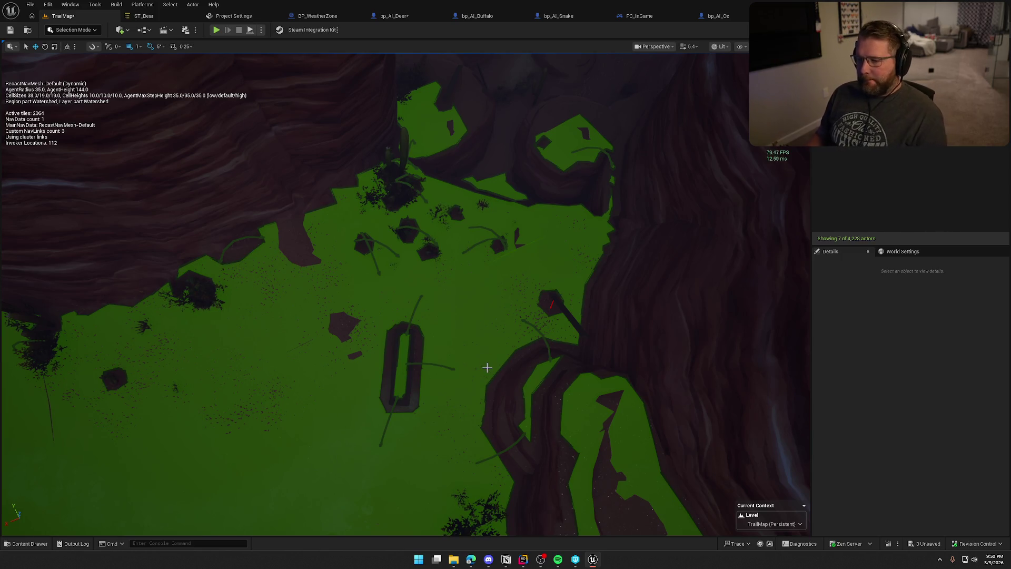
Tick Can Ever Affect Navigation on the grass plank's Item Mesh and view the rebuilt navmesh
left_click(405, 362)
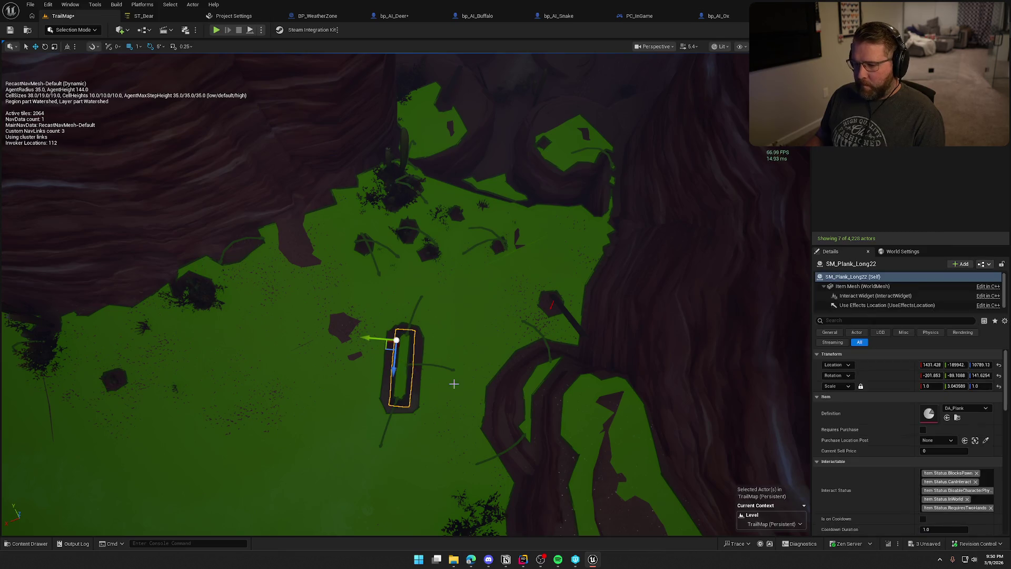
key("f")
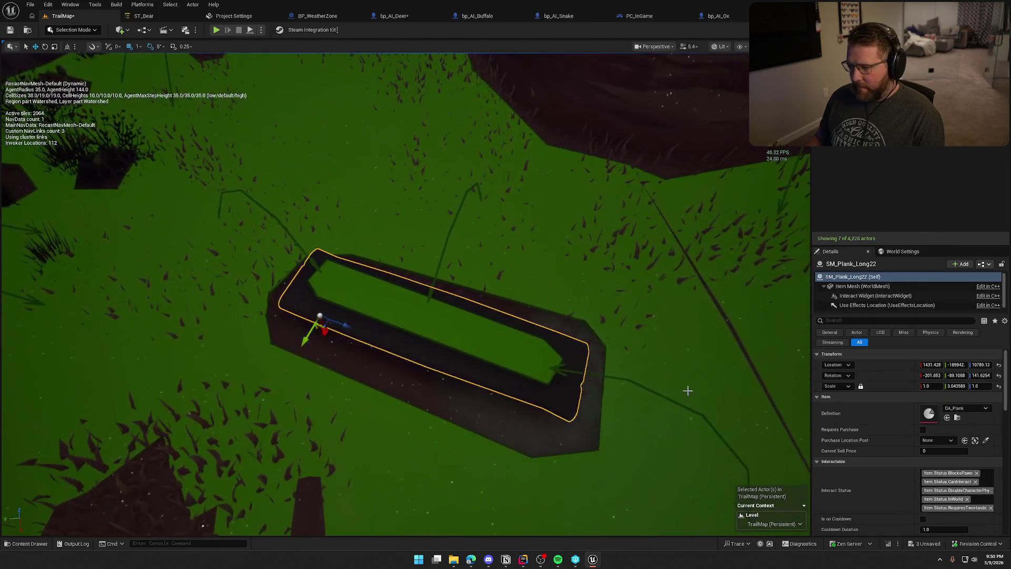
left_click(863, 286)
left_click(876, 320)
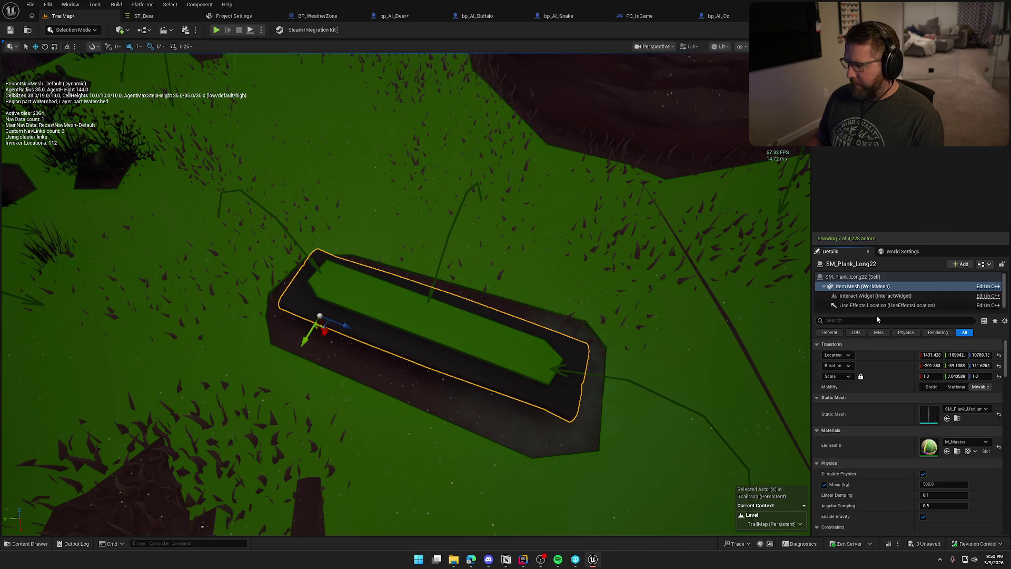
type("nav")
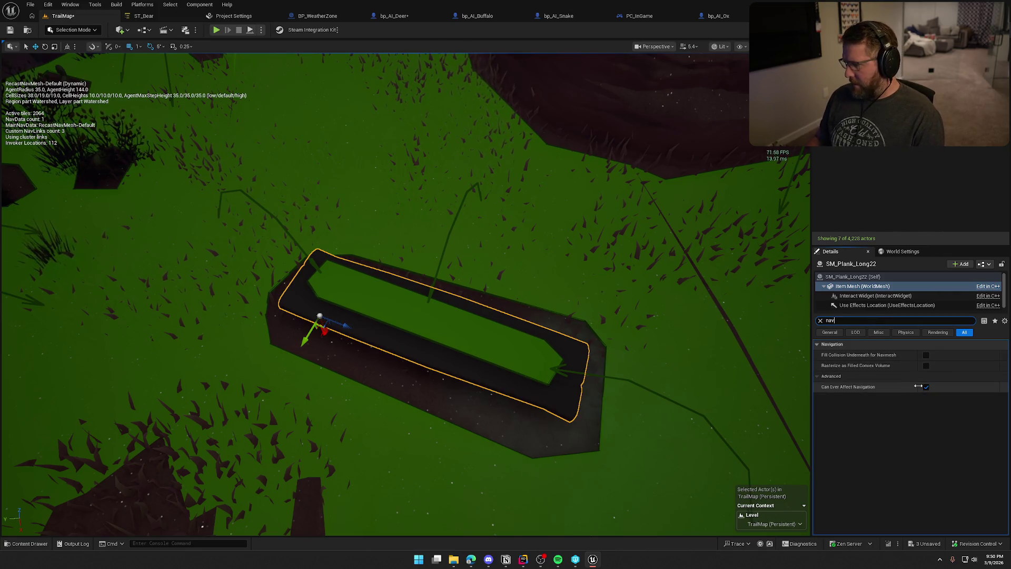
left_click(927, 387)
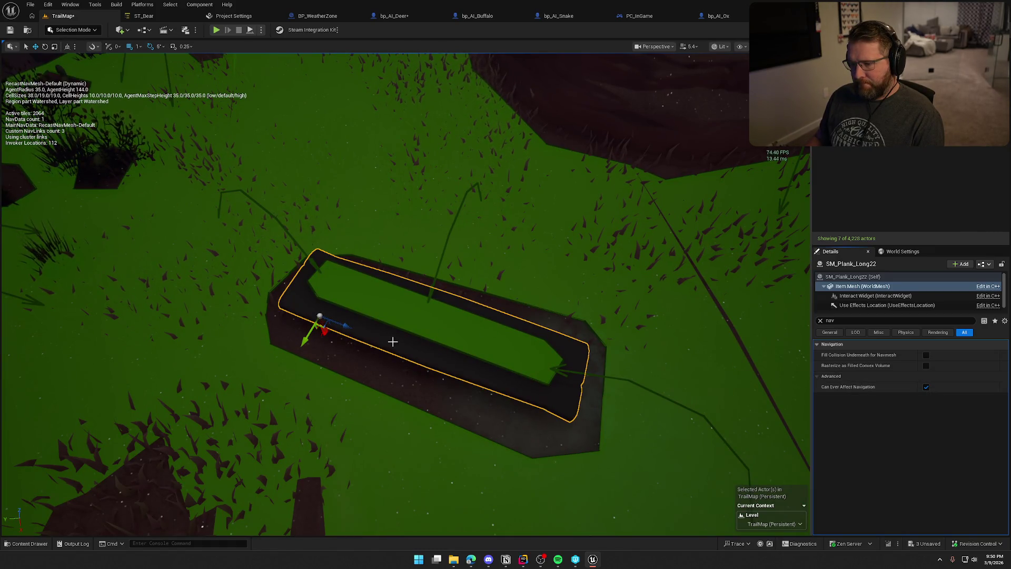
left_click(820, 320)
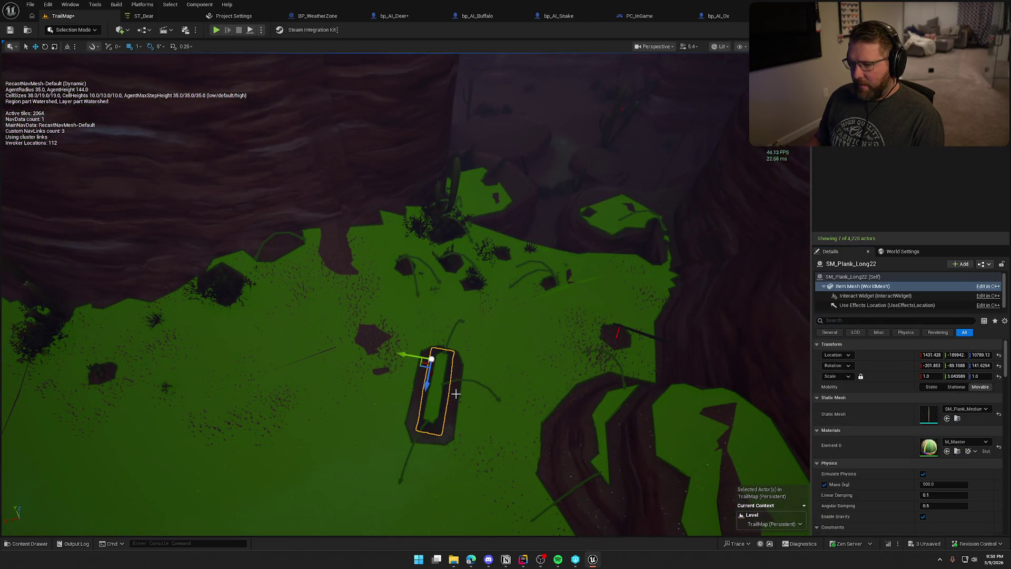
mouse_move(613, 317)
left_mouse_down()
mouse_move(622, 95)
mouse_move(622, 137)
mouse_move(563, 322)
mouse_move(563, 405)
left_mouse_up()
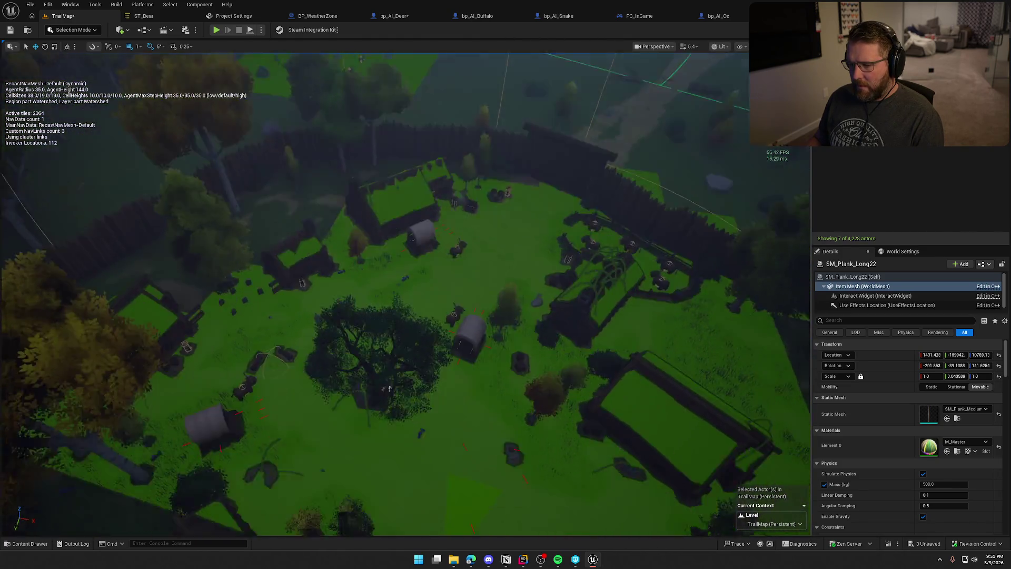
Untick Generate Nav Links on RecastNavMesh-Default after flying down beside the wagon
scroll(723, 363, "up", 10)
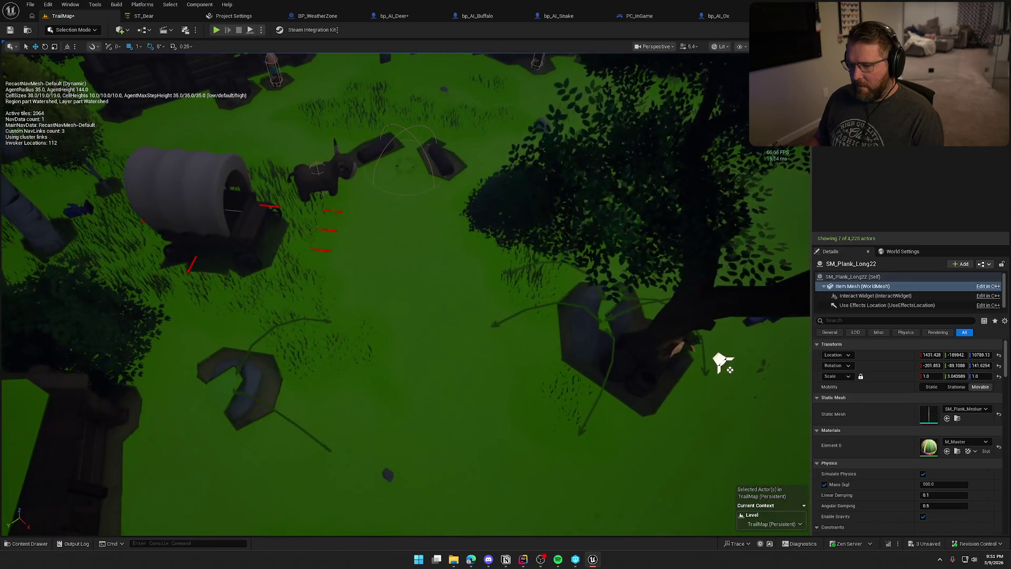
mouse_move(541, 340)
left_mouse_down()
mouse_move(541, 300)
mouse_move(541, 341)
left_mouse_up()
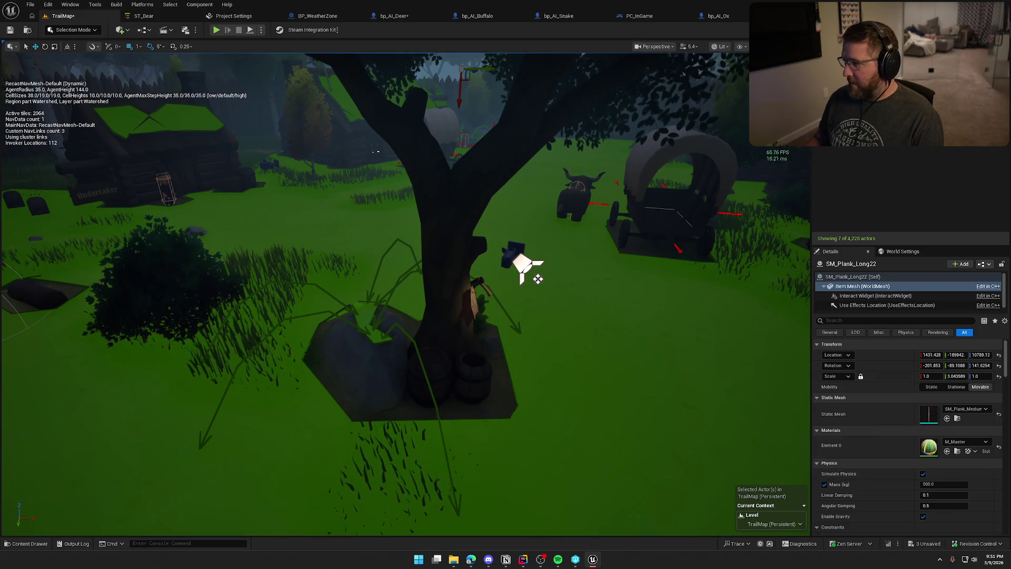
left_click(892, 169)
scroll(877, 481, "down", 15)
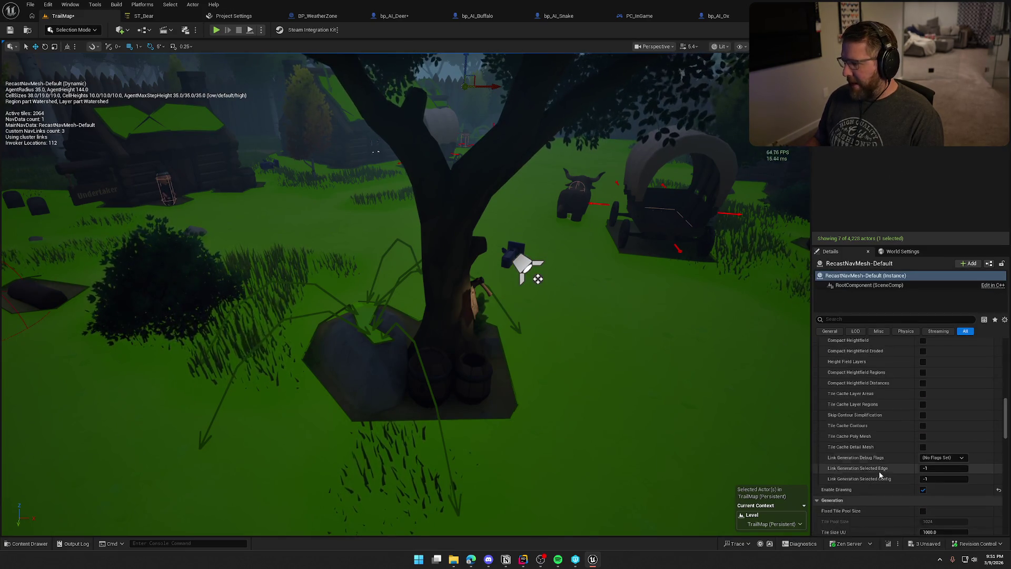
scroll(879, 474, "down", 10)
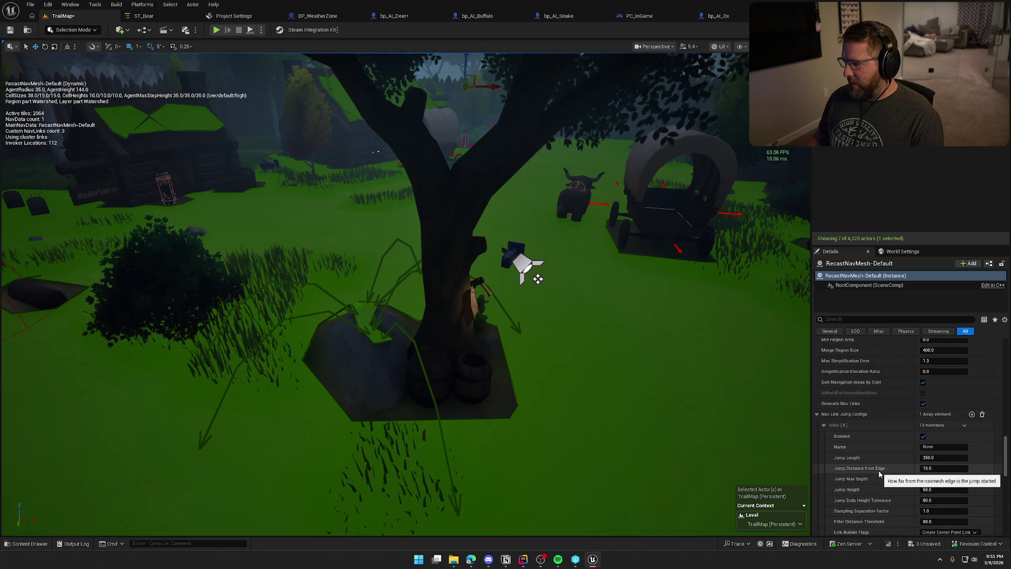
left_click(923, 404)
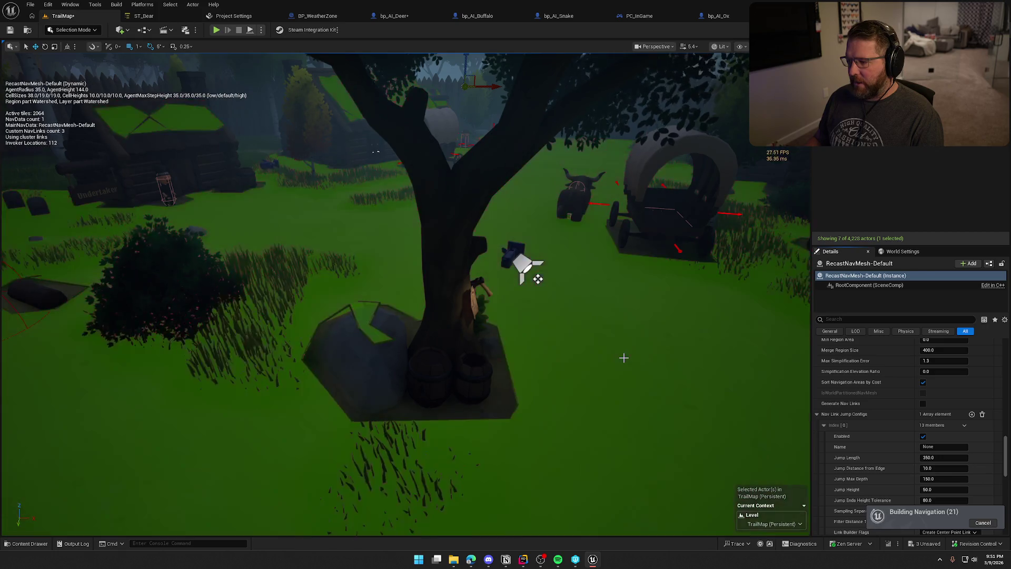
scroll(624, 358, "down", 10)
scroll(583, 322, "up", 5)
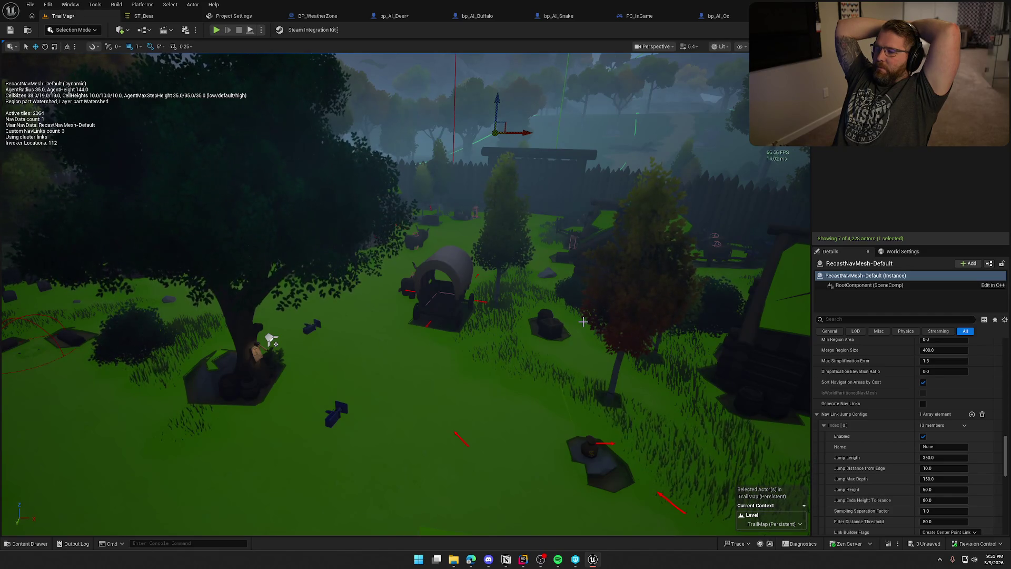
scroll(877, 477, "up", 3)
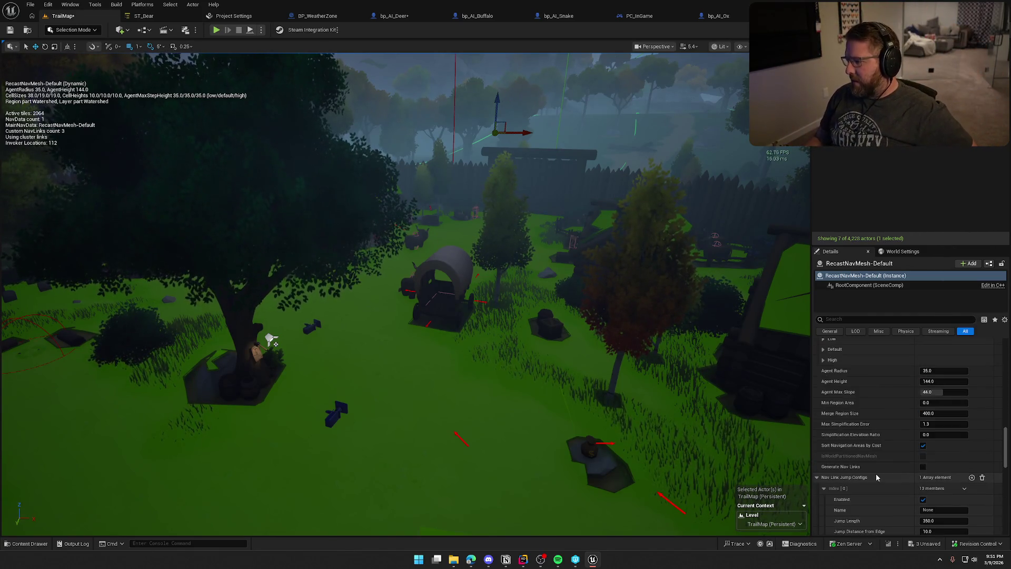
Scroll RecastNavMesh-Default's Details up and fly the camera over the village past the tree and wagon
scroll(877, 478, "up", 1)
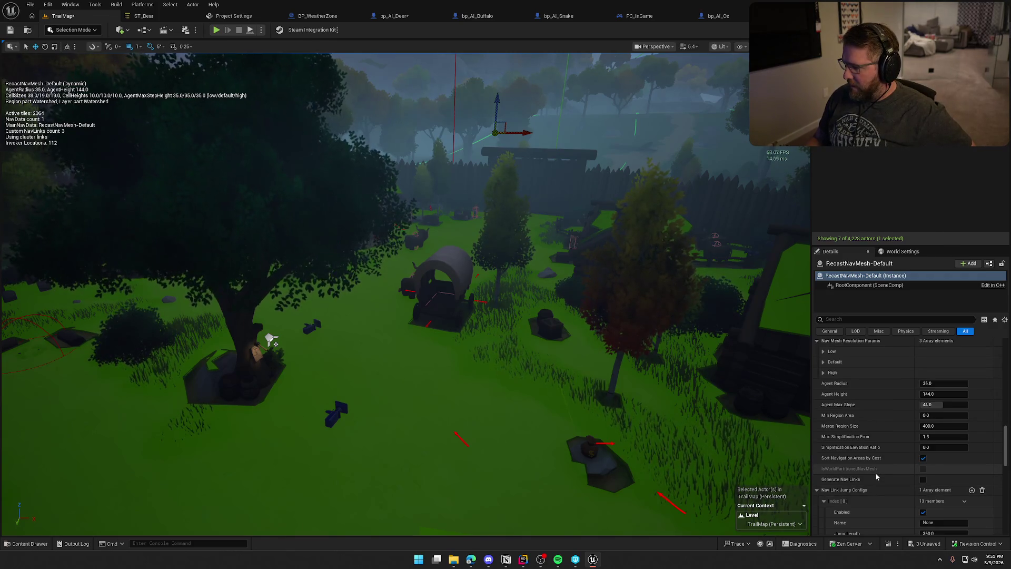
scroll(877, 477, "up", 3)
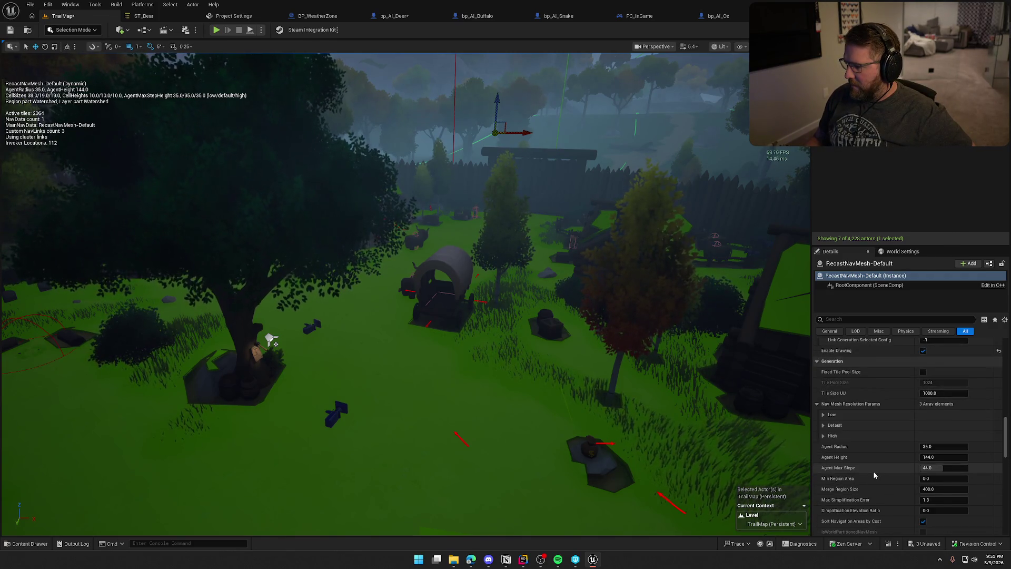
scroll(874, 476, "up", 3)
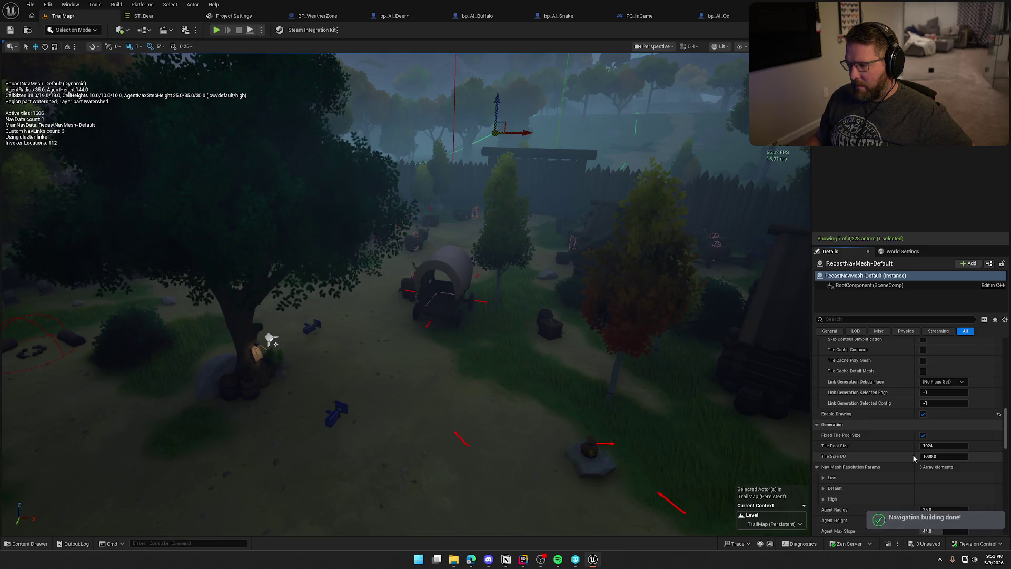
left_click_drag(546, 327, 521, 269)
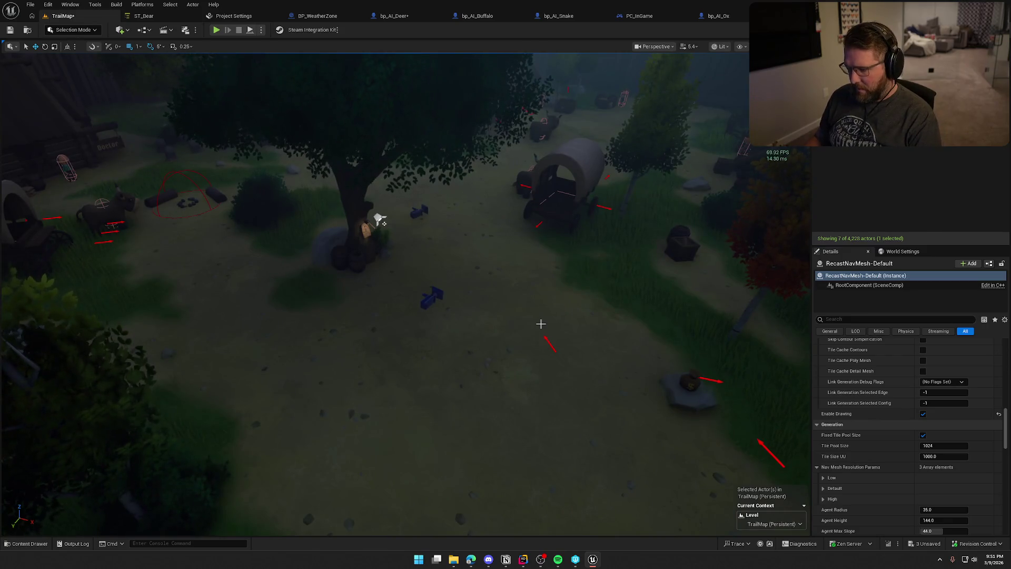
mouse_move(541, 324)
left_mouse_down()
mouse_move(524, 269)
mouse_move(527, 284)
mouse_move(527, 222)
mouse_move(527, 326)
mouse_move(509, 277)
left_mouse_up()
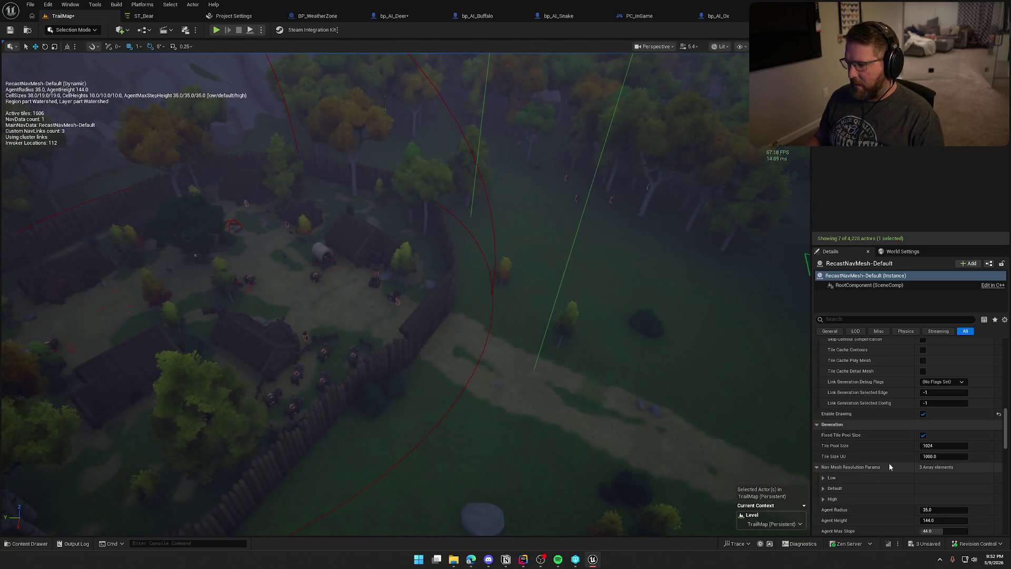
Enable Fixed Tile Pool Size and settle on a Tile Pool Size of 3000 after trying 10000, 5000, 2000, 2500
left_click(924, 436)
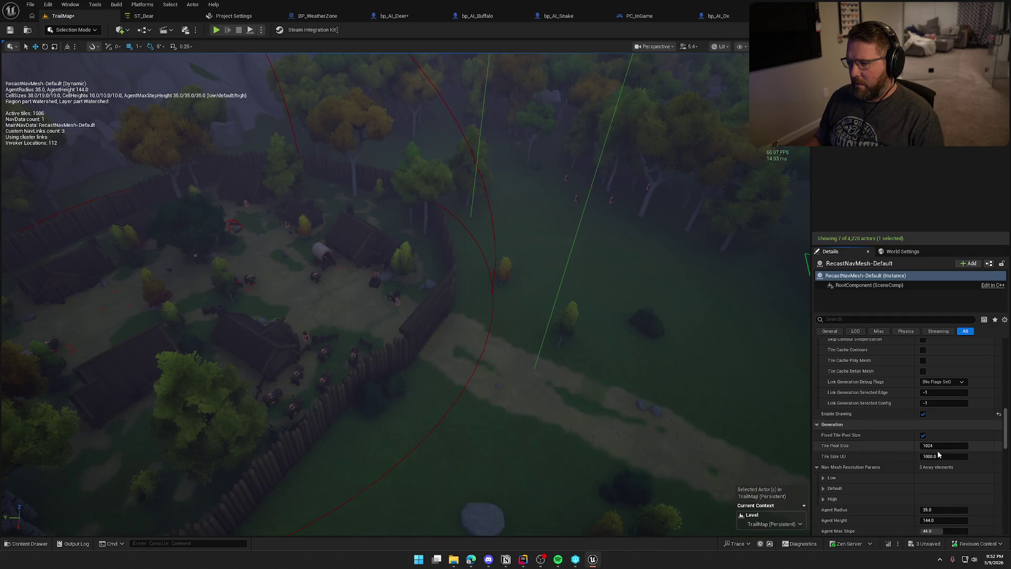
type("1")
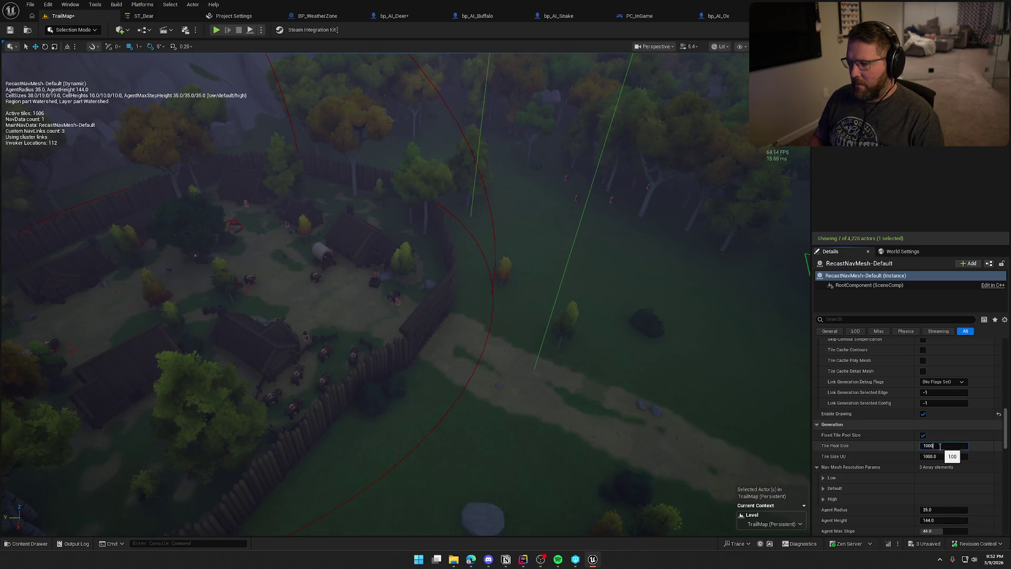
key("Return")
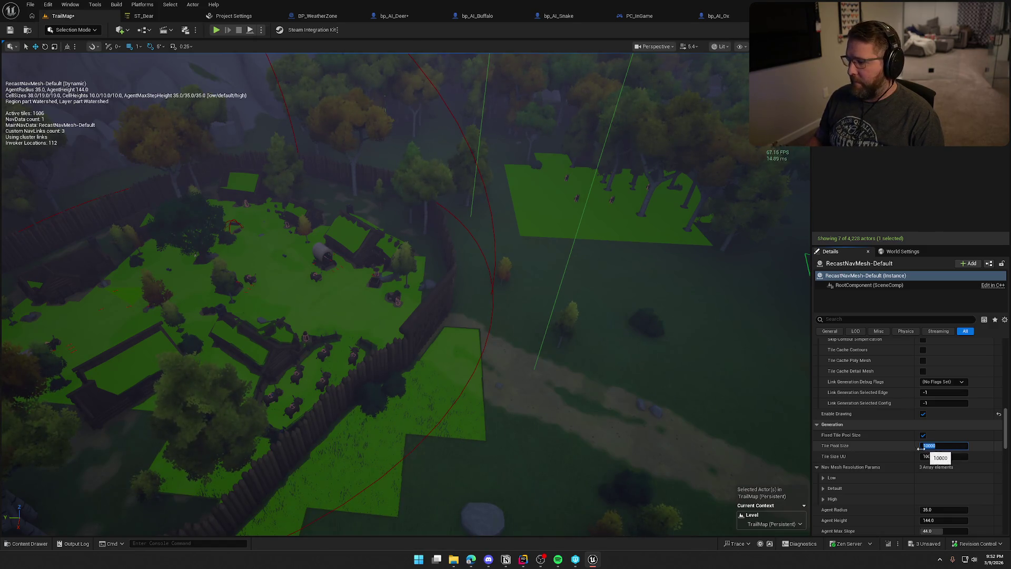
type("50")
key("Return")
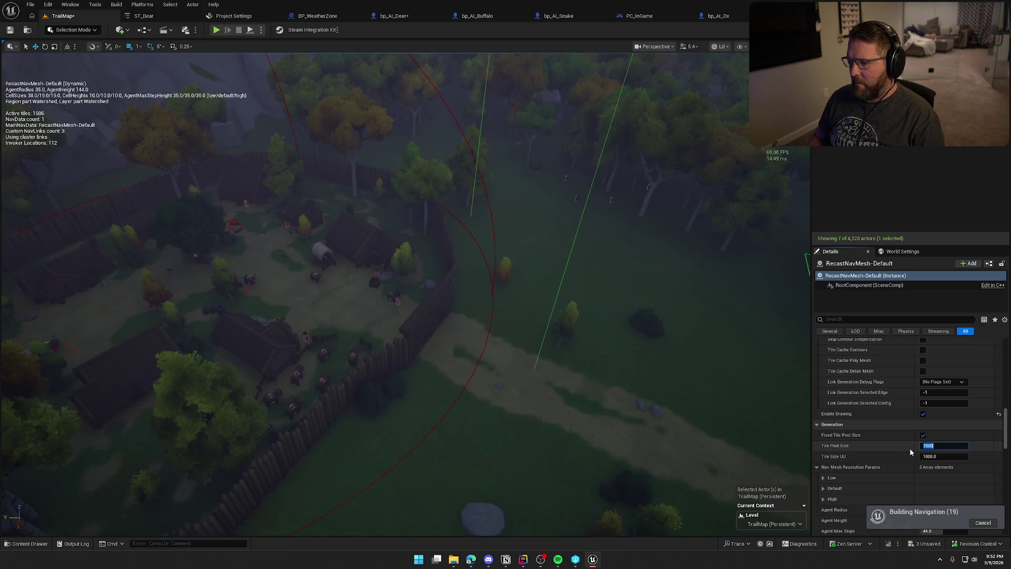
type("00")
key("Return")
type("00")
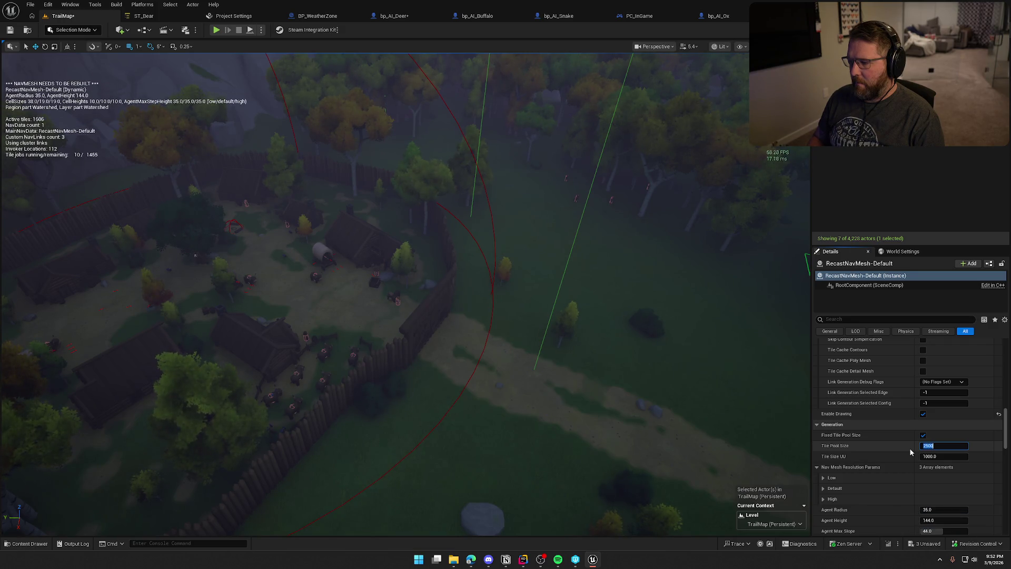
key("Return")
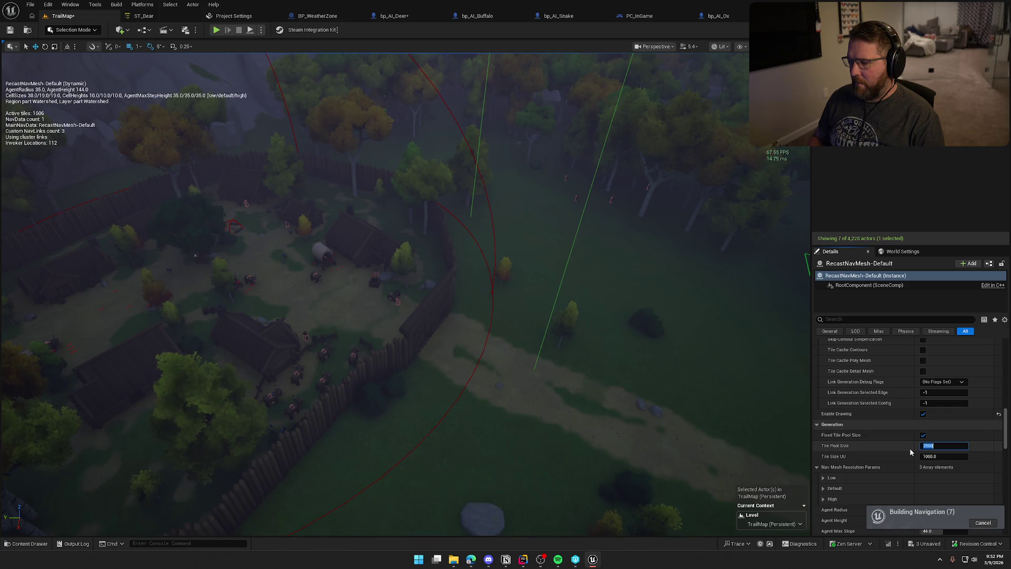
type("3000")
key("Return")
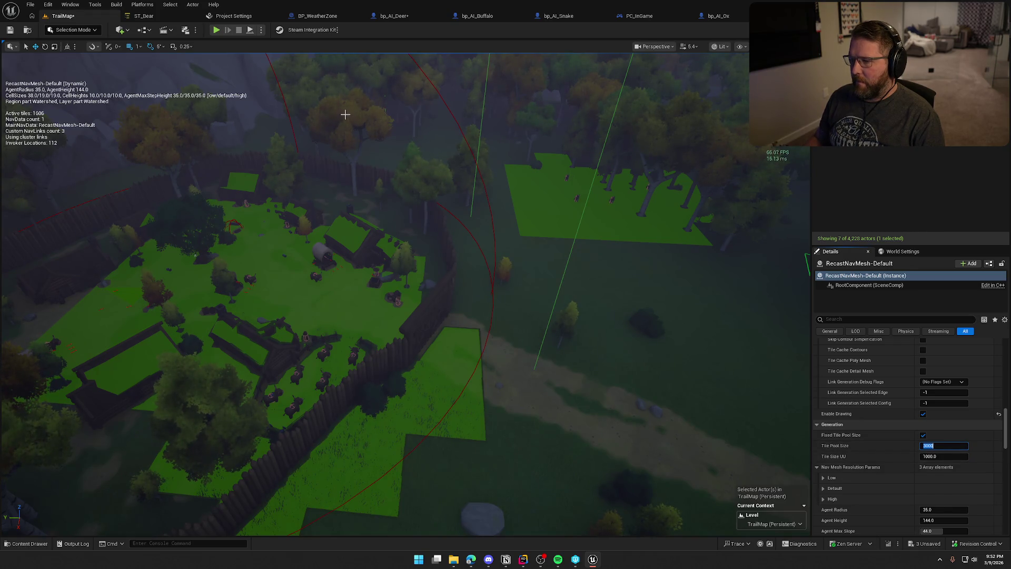
Hide the navmesh and debug drawing with P and G, then play the level with Alt+P
left_click_drag(337, 72, 402, 194)
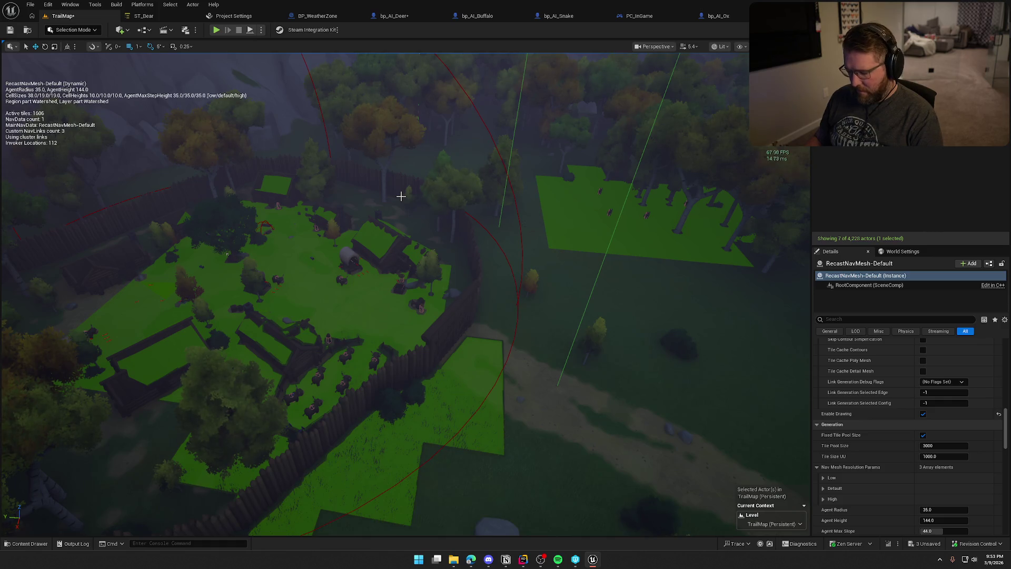
key("p")
key("g")
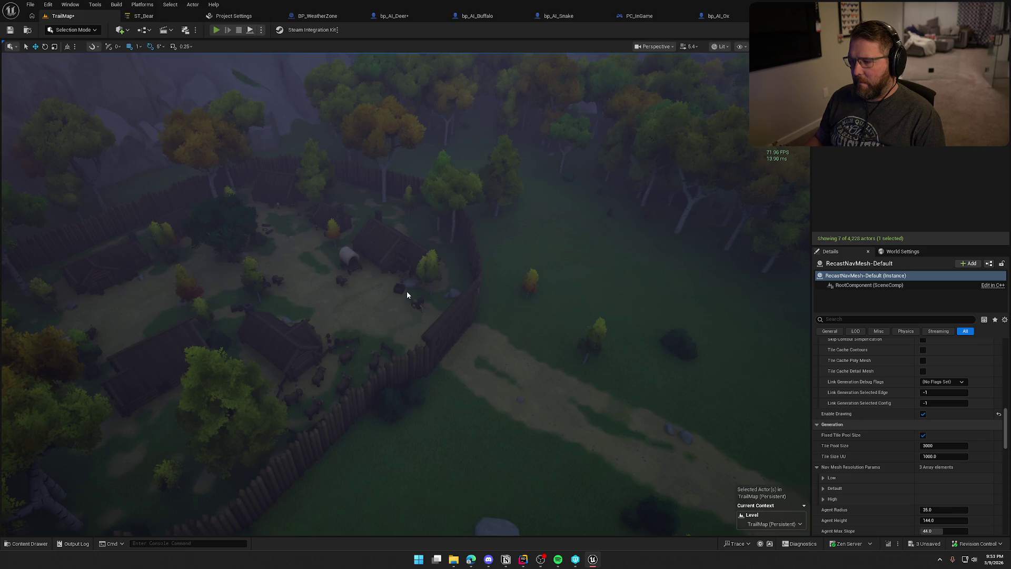
key("alt+p")
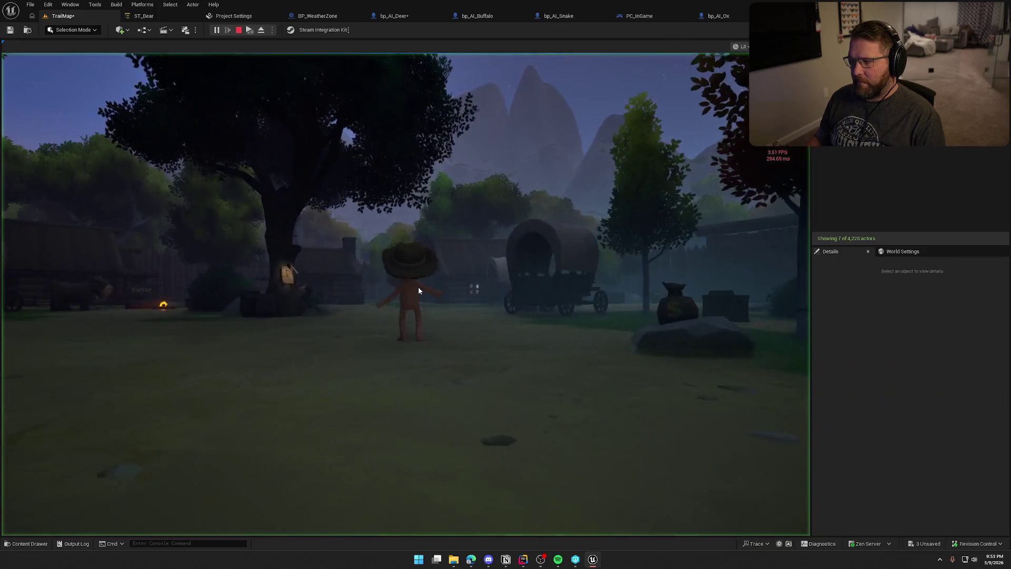
Run the character past the ox and wagon toward the farmer by the crates and barrels
key("w")
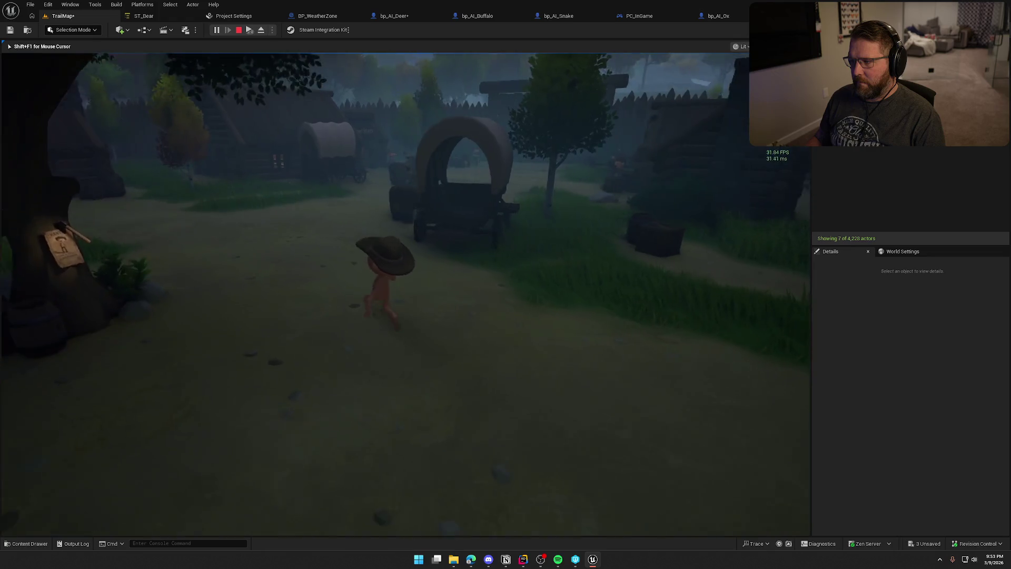
key("w")
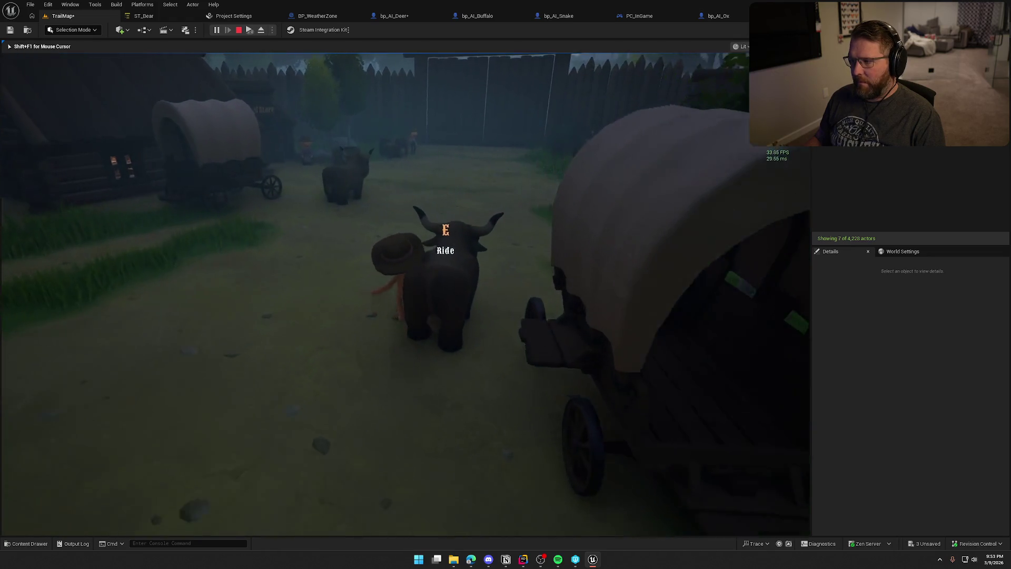
key("w")
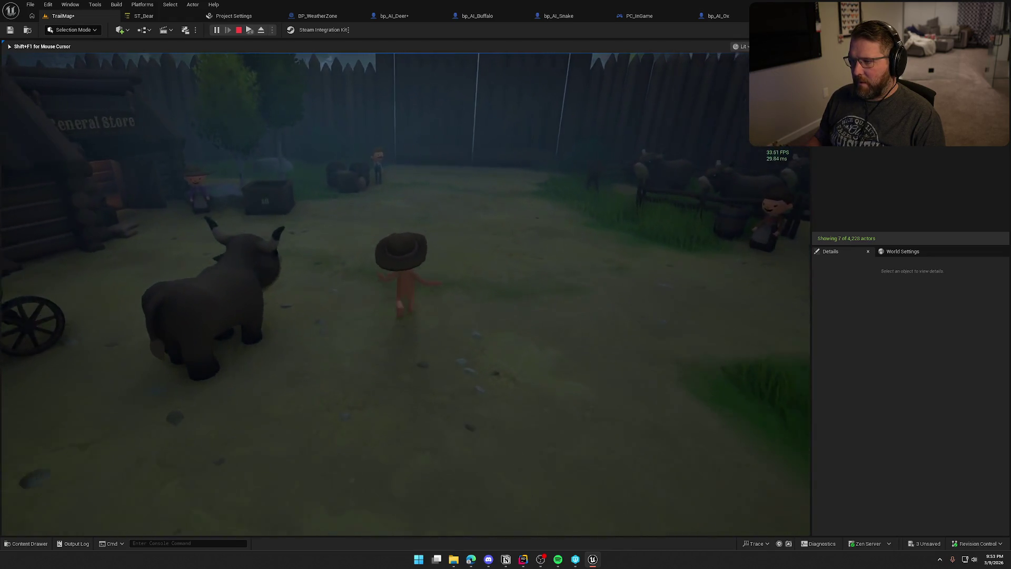
key("w")
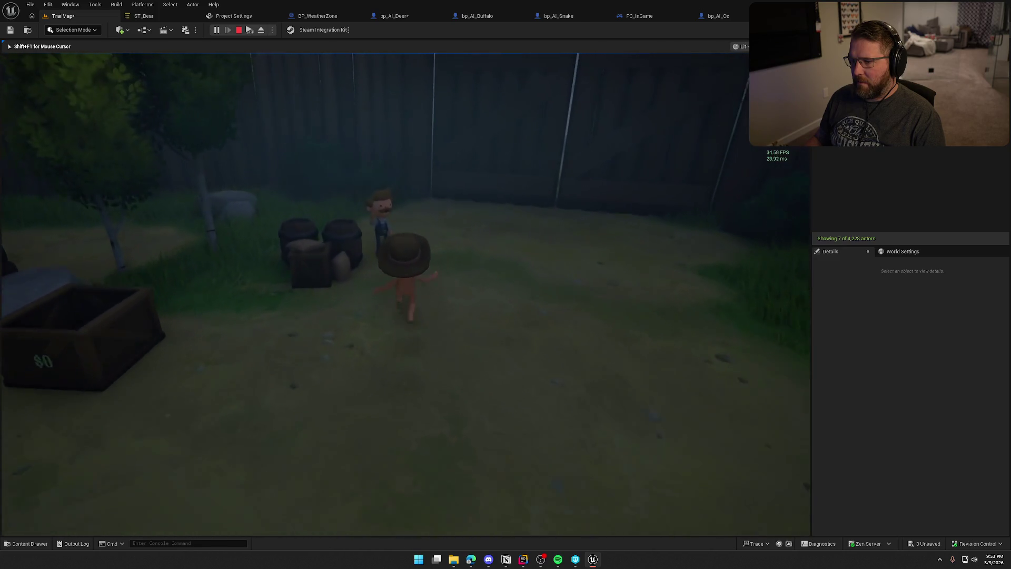
Run through the fence gap along the forest path into the grass, then show the navigation invoker settings
key("w")
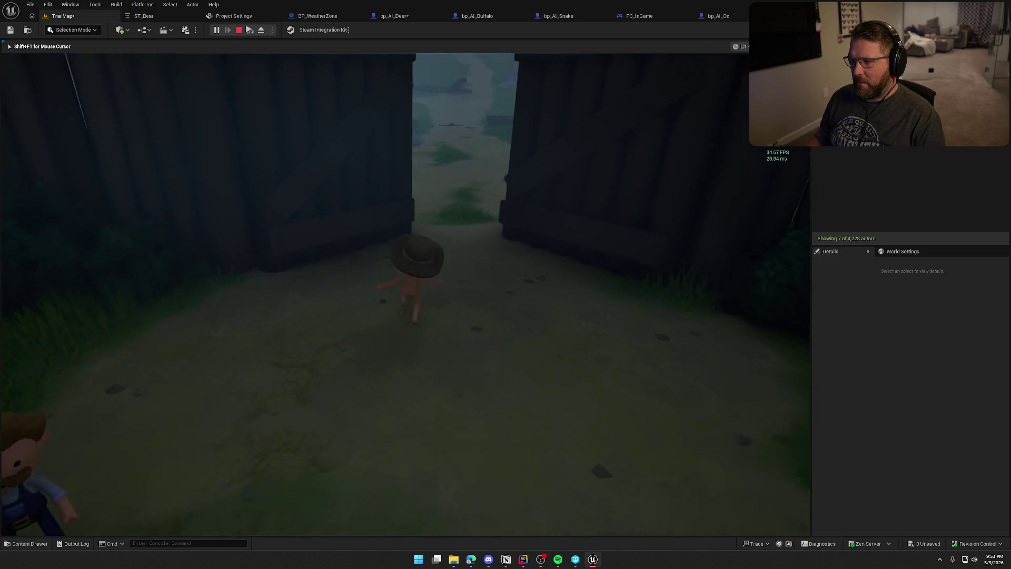
key("w")
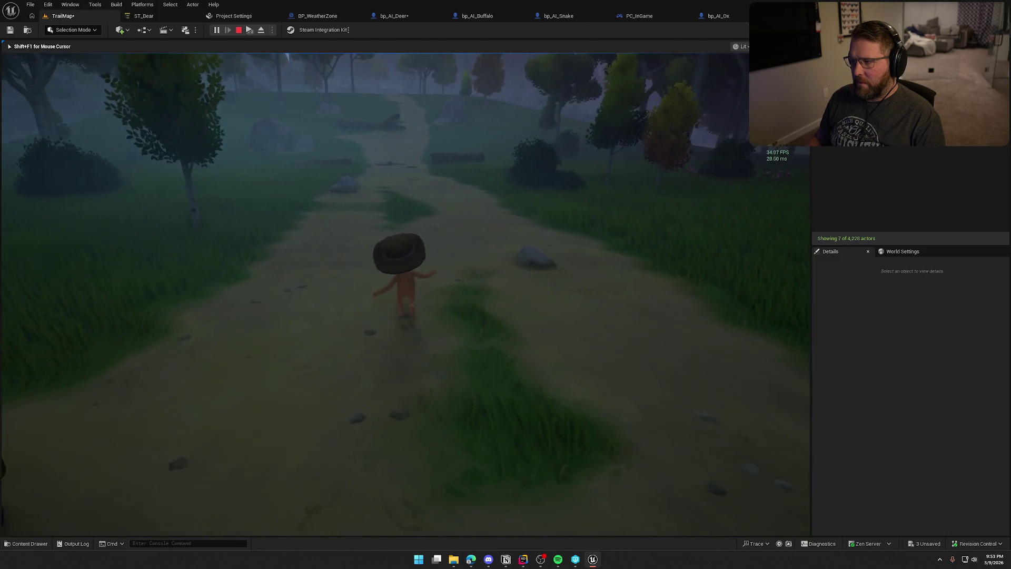
key("w")
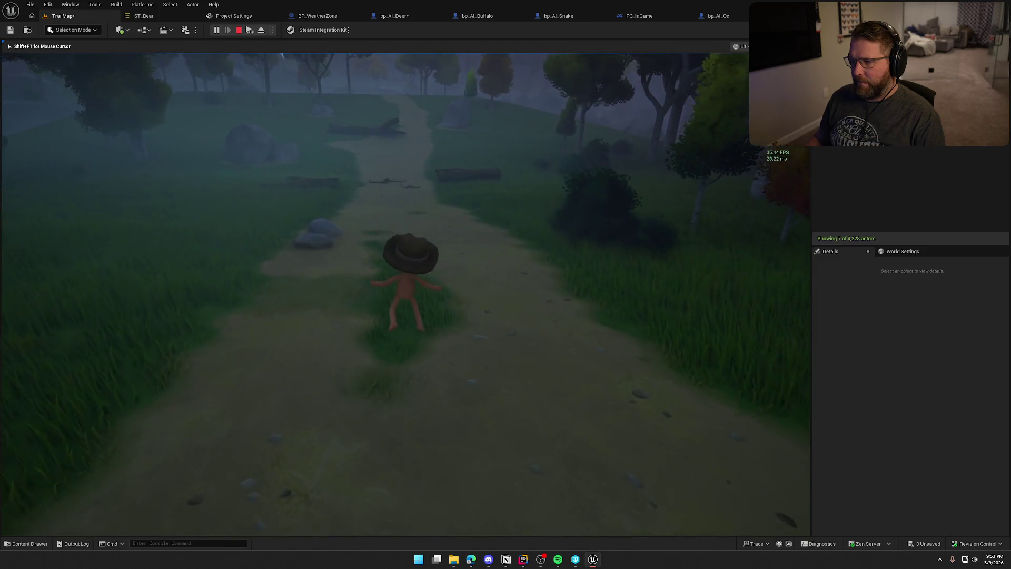
key("w")
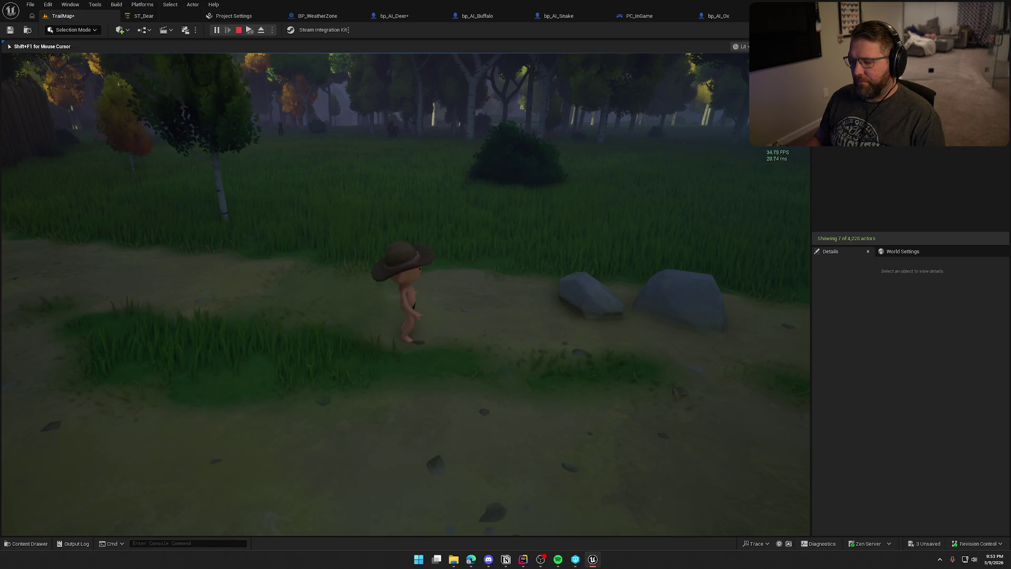
key("shift+F1")
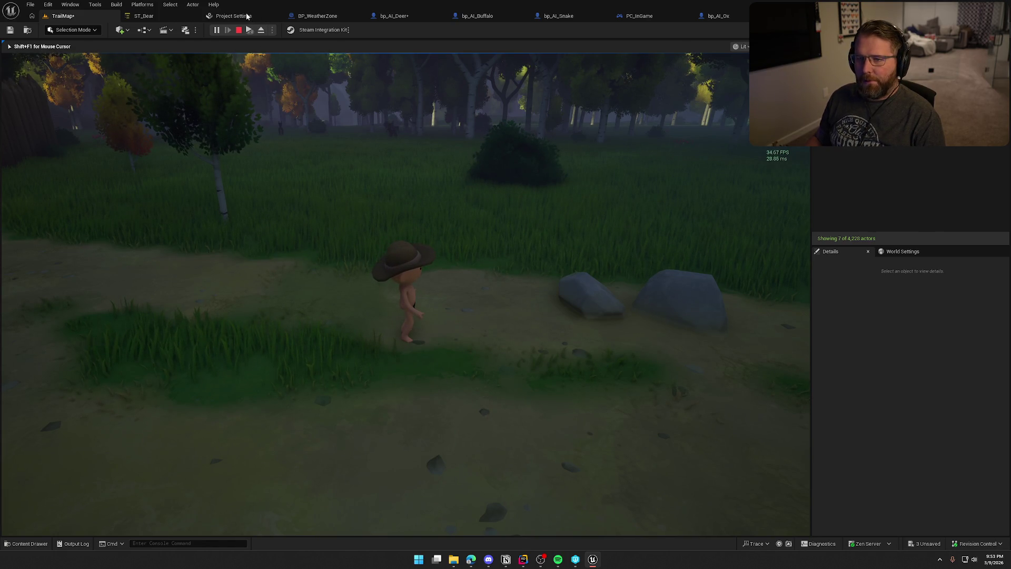
left_click(247, 16)
Turn off generating navigation only around invokers and return to the TrailMap level
left_click(496, 156)
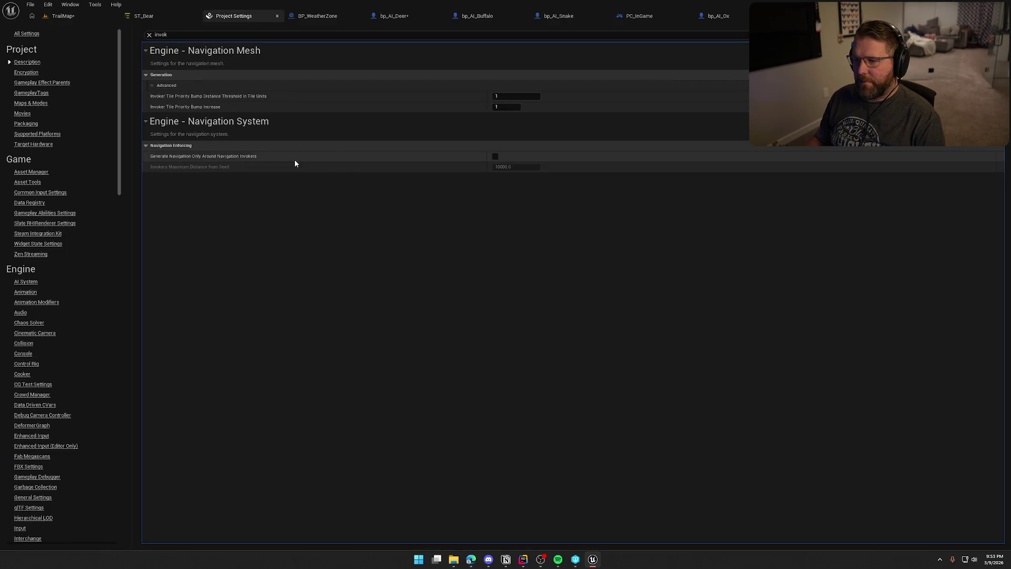
middle_click(228, 16)
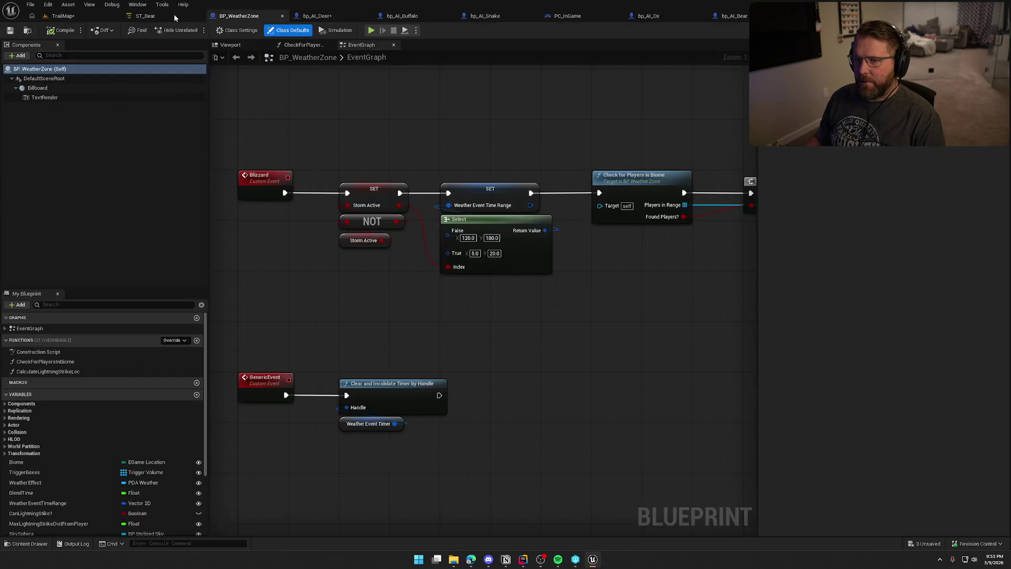
left_click(94, 13)
scroll(883, 484, "down", 10)
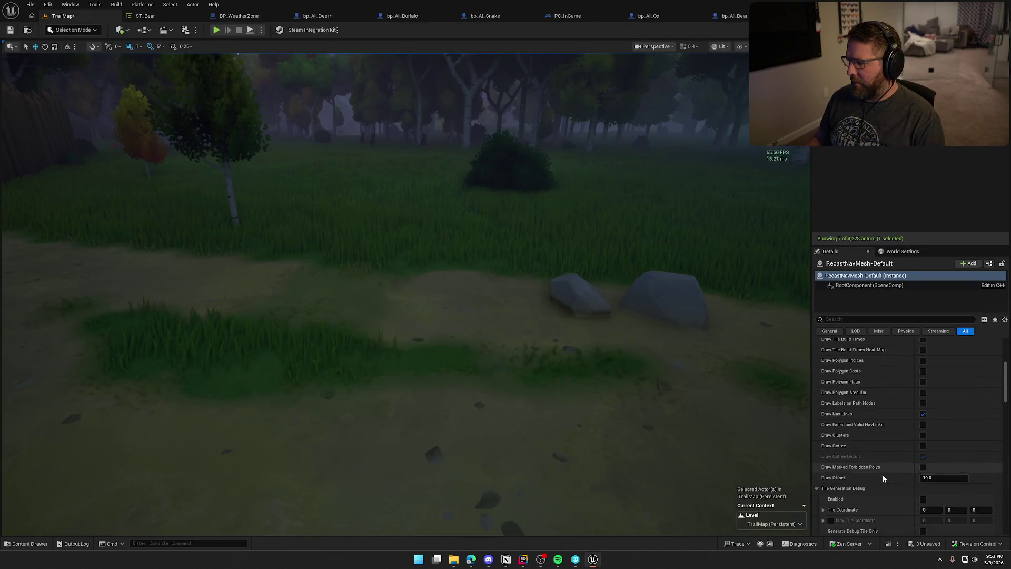
In Project Settings, set Navigation Mesh Runtime Generation to Static and close the settings tab
left_click(48, 4)
left_click(74, 124)
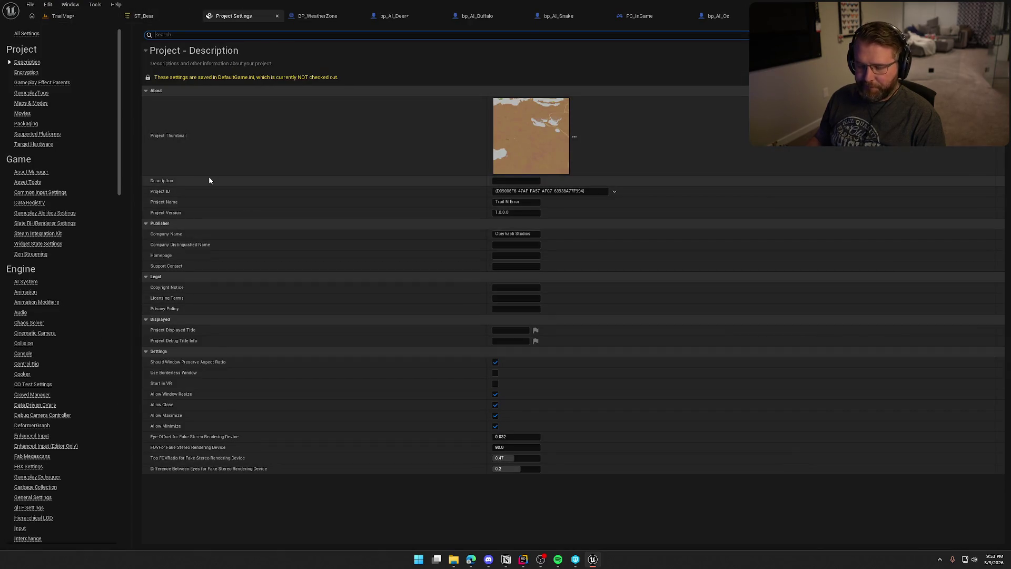
scroll(93, 448, "down", 5)
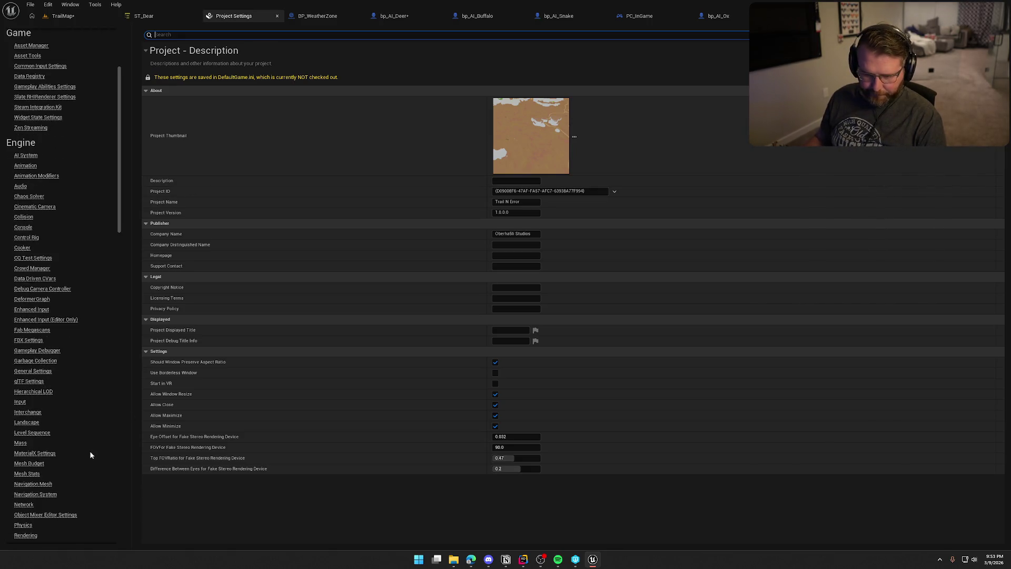
left_click(41, 487)
scroll(320, 435, "down", 8)
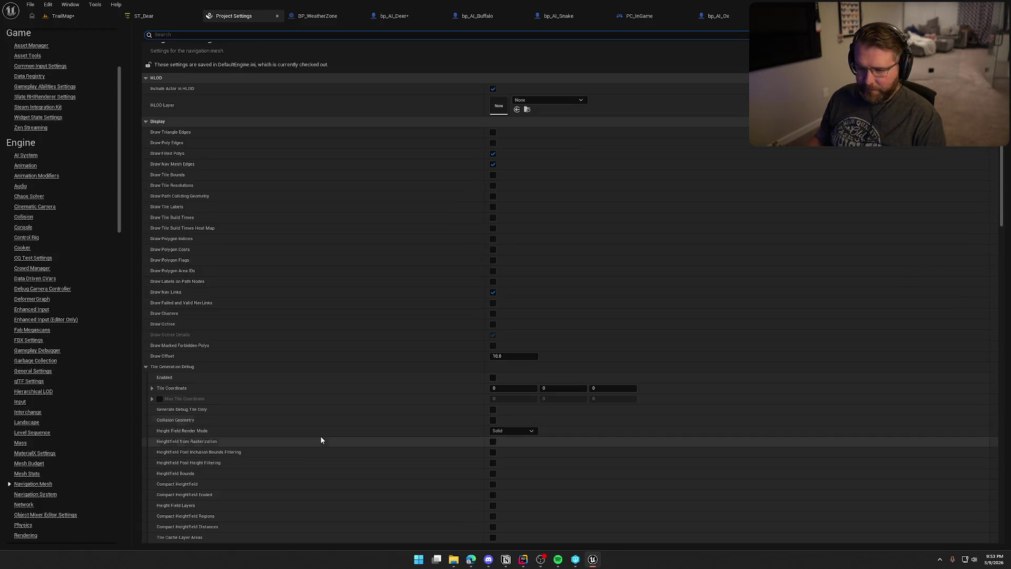
scroll(333, 427, "down", 15)
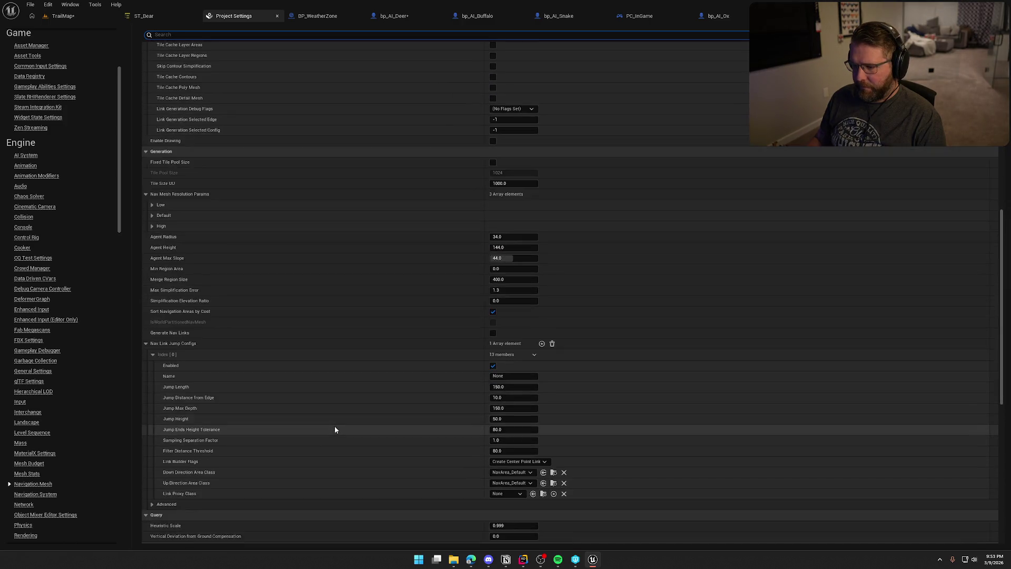
scroll(337, 426, "down", 7)
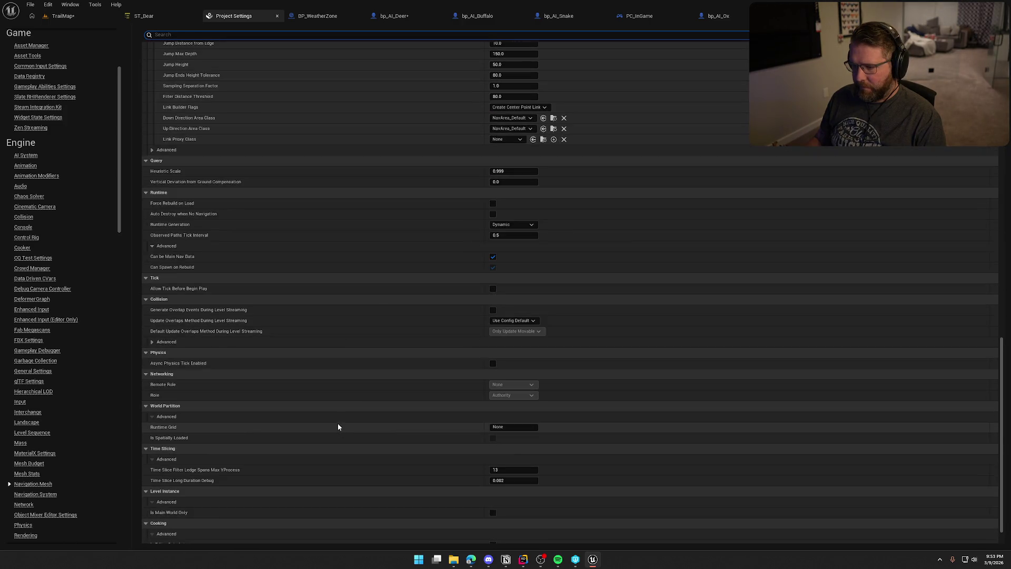
left_click(506, 225)
left_click(503, 232)
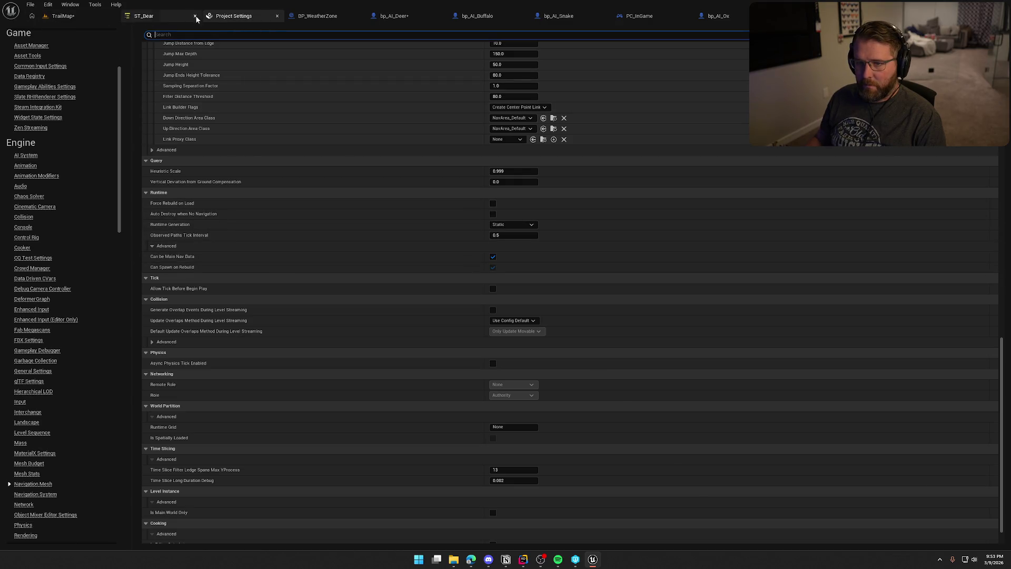
middle_click(211, 16)
Confirm RecastNavMesh-Default's Runtime Generation reads Static, then raise the camera above the village path
scroll(900, 416, "down", 6)
scroll(904, 411, "up", 1)
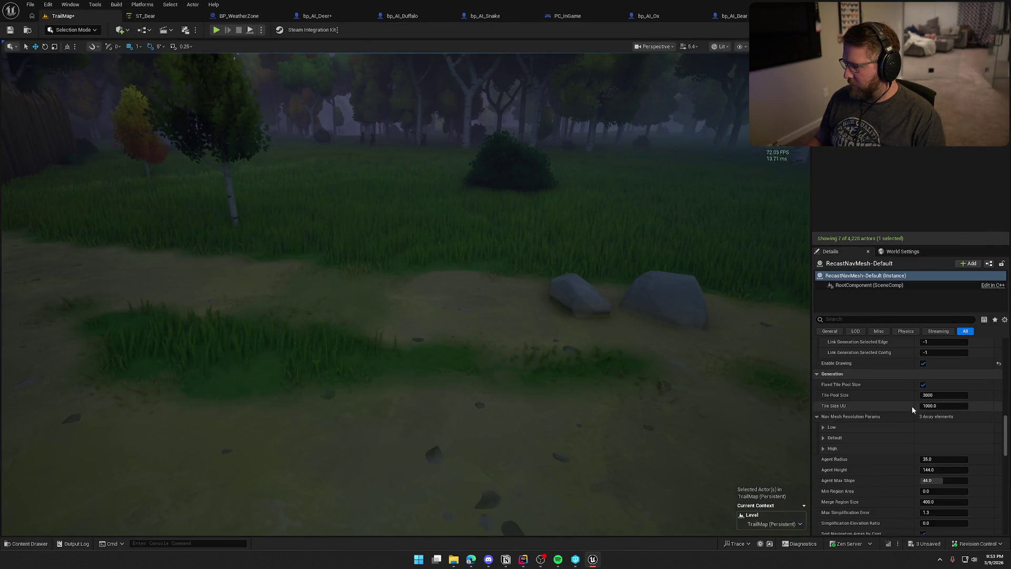
scroll(906, 422, "down", 3)
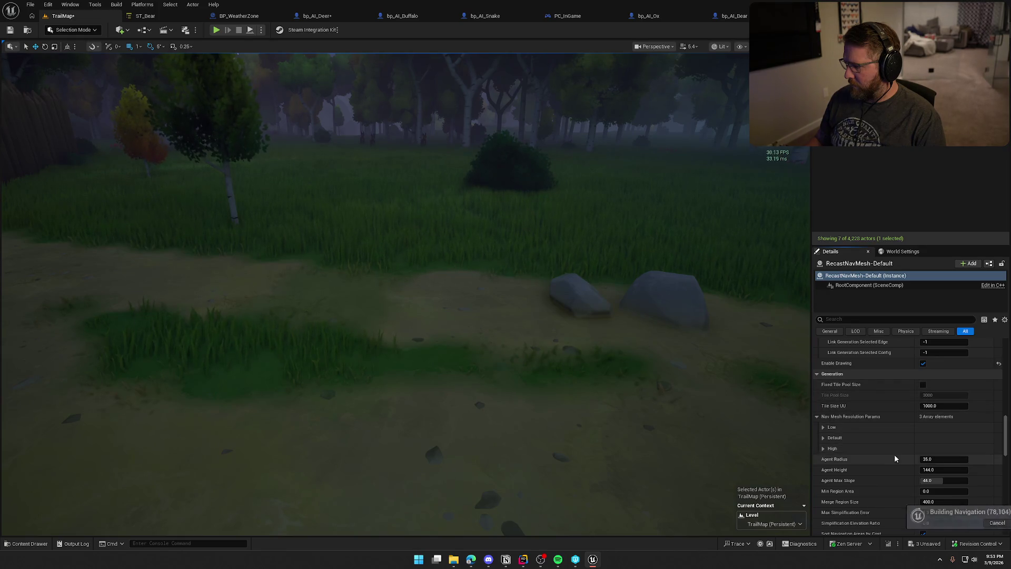
scroll(896, 453, "down", 5)
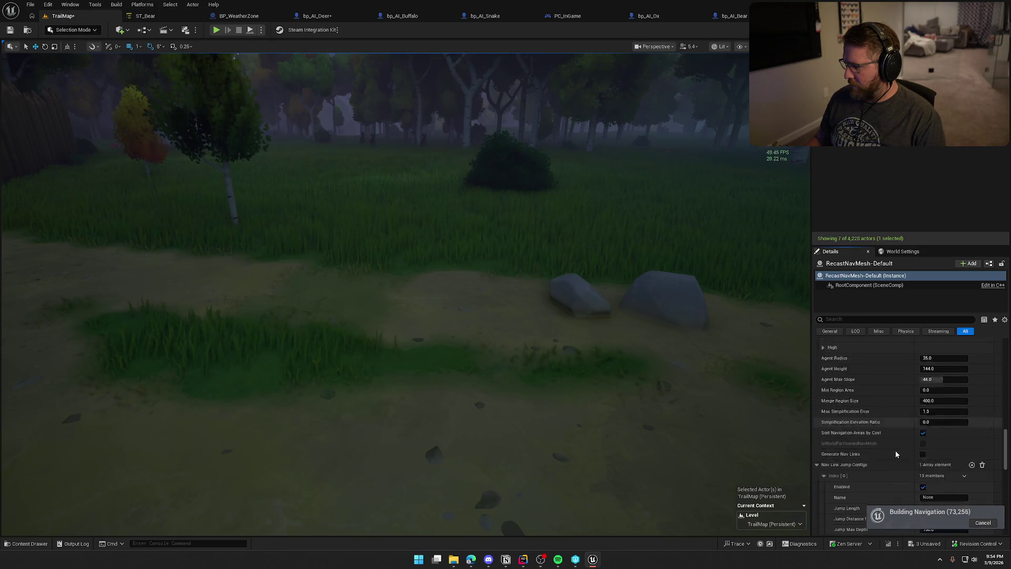
scroll(896, 454, "down", 10)
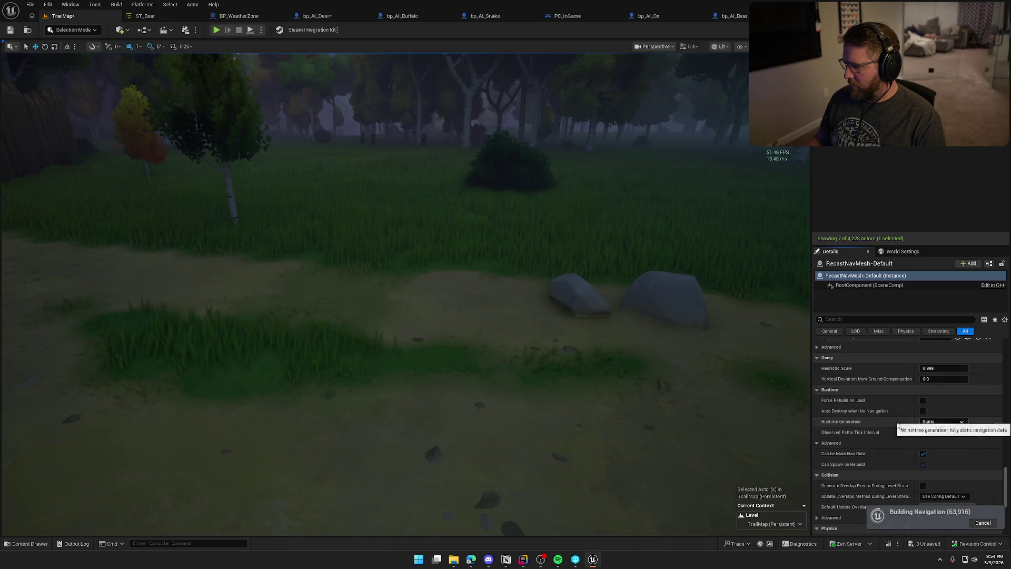
left_click_drag(619, 305, 618, 367)
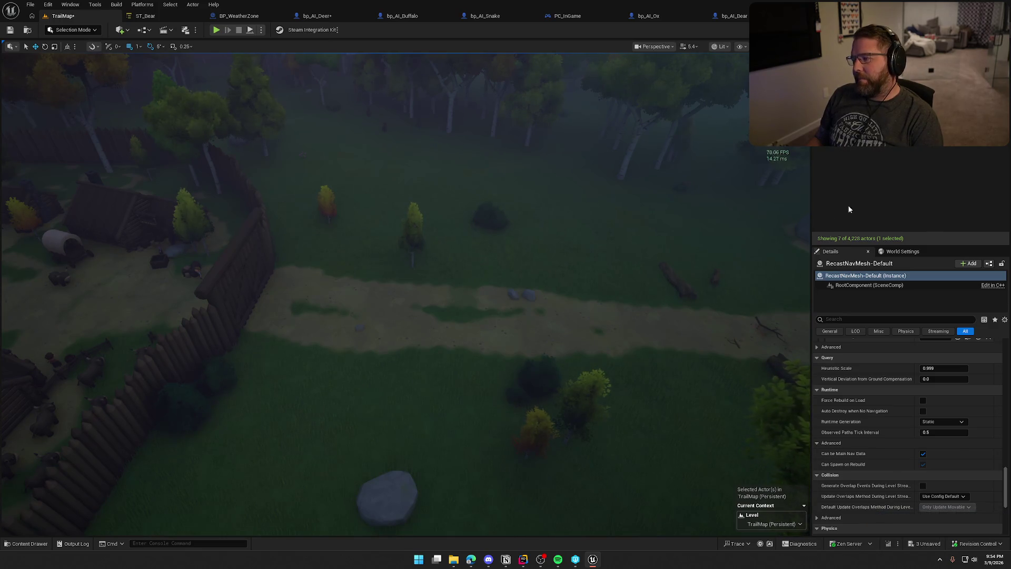
Deselect everything and turn on the navmesh overlay with P
key("Escape")
left_click_drag(608, 288, 608, 293)
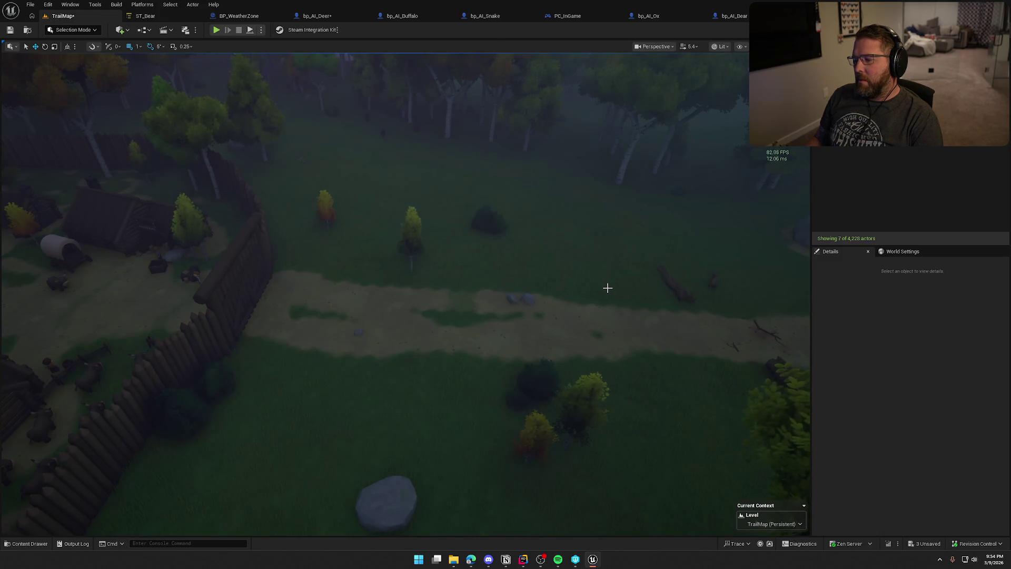
key("p")
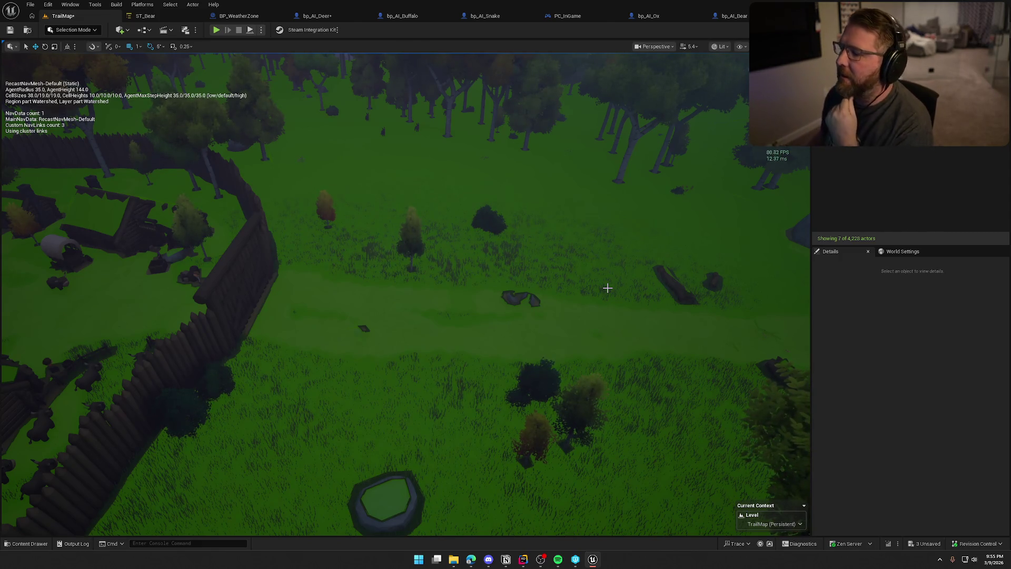
Fly the camera to the log fence to check coverage, hide the navmesh, and start Play in Editor
left_click_drag(319, 303, 393, 229)
left_click_drag(338, 200, 345, 116)
left_click_drag(576, 359, 576, 345)
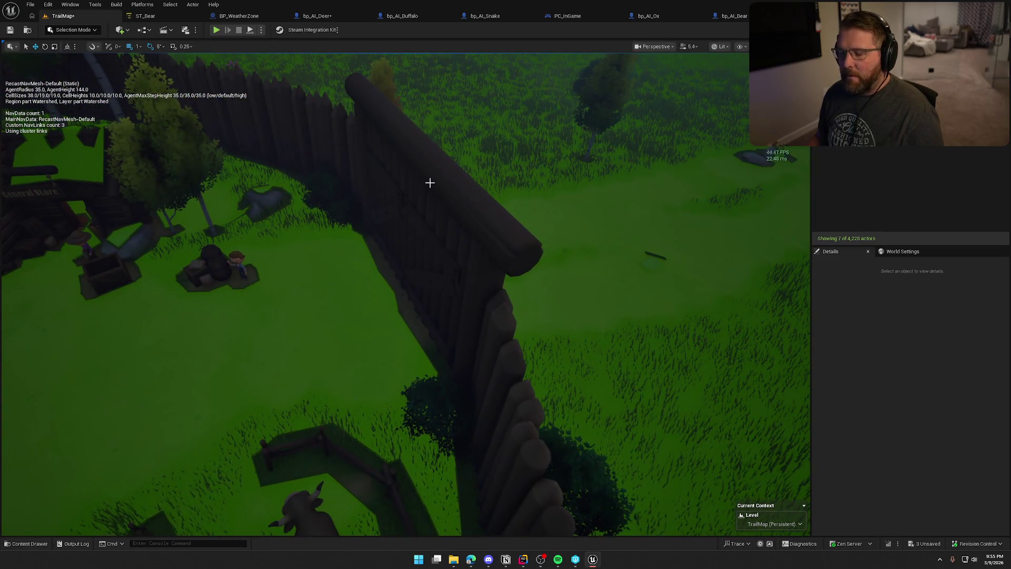
key("p")
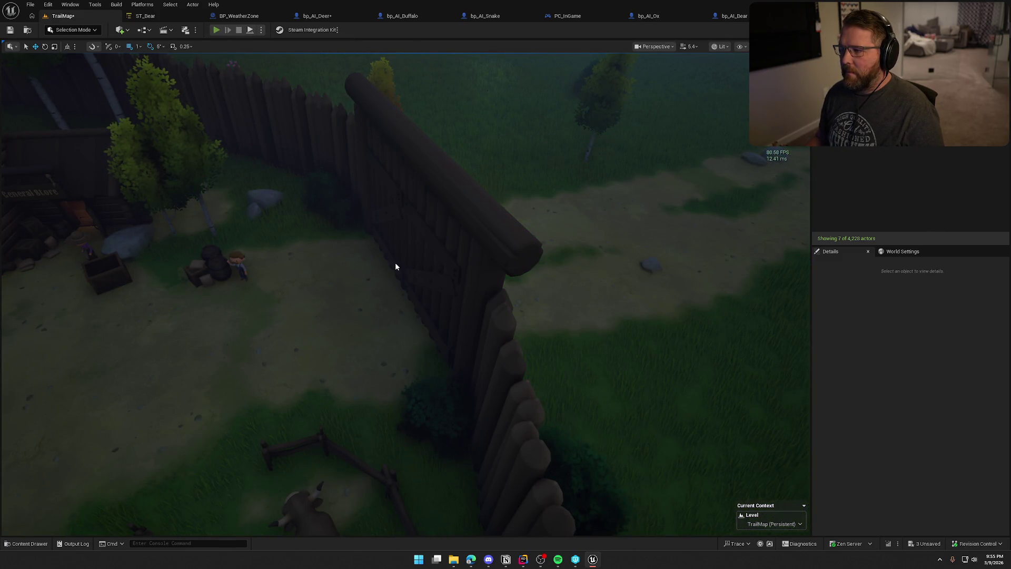
key("alt+p")
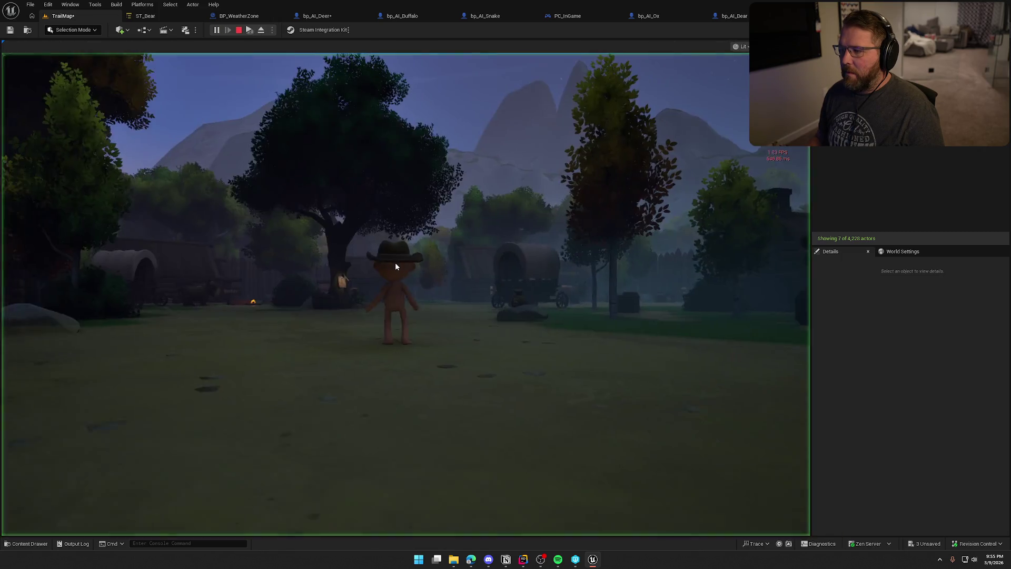
Walk the character along the path around the ox and wagon with the navmesh overlay shown
key("w")
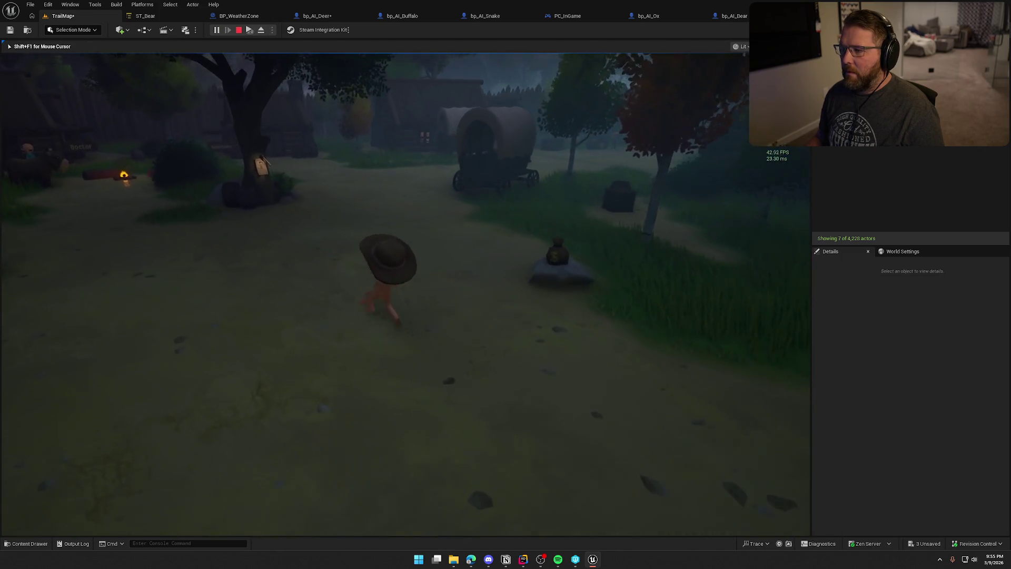
key("w")
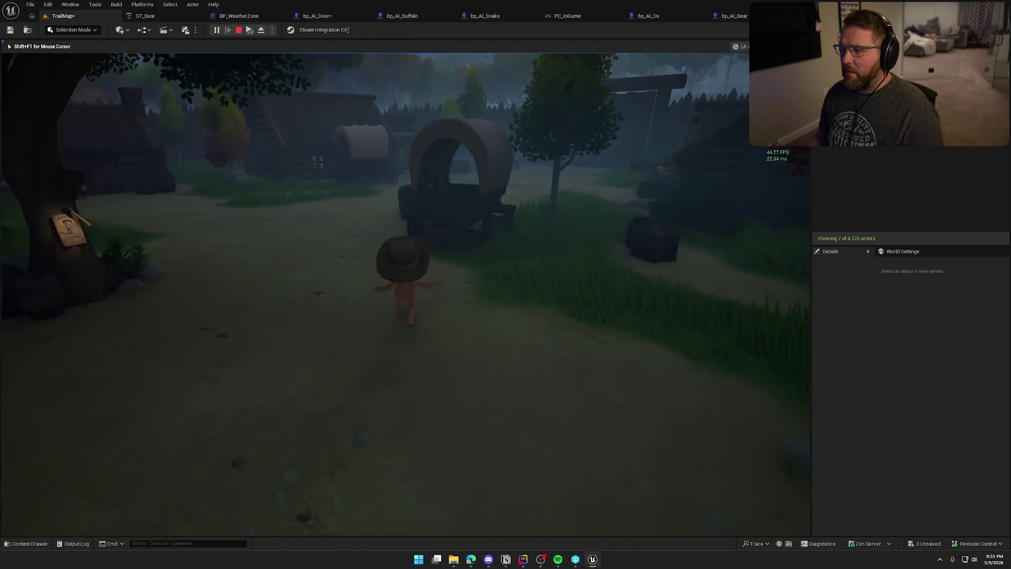
key("w")
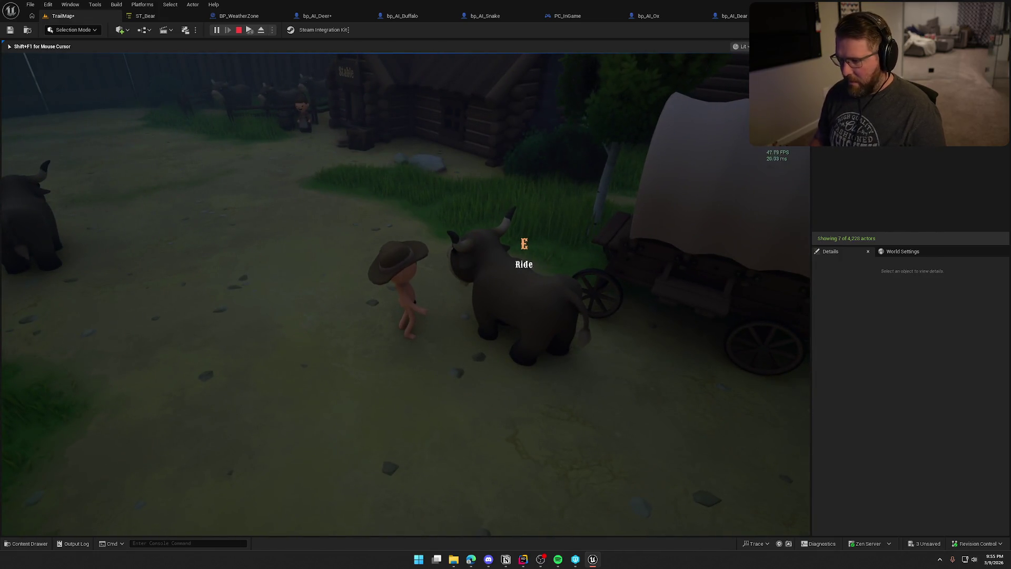
key("p")
key("w")
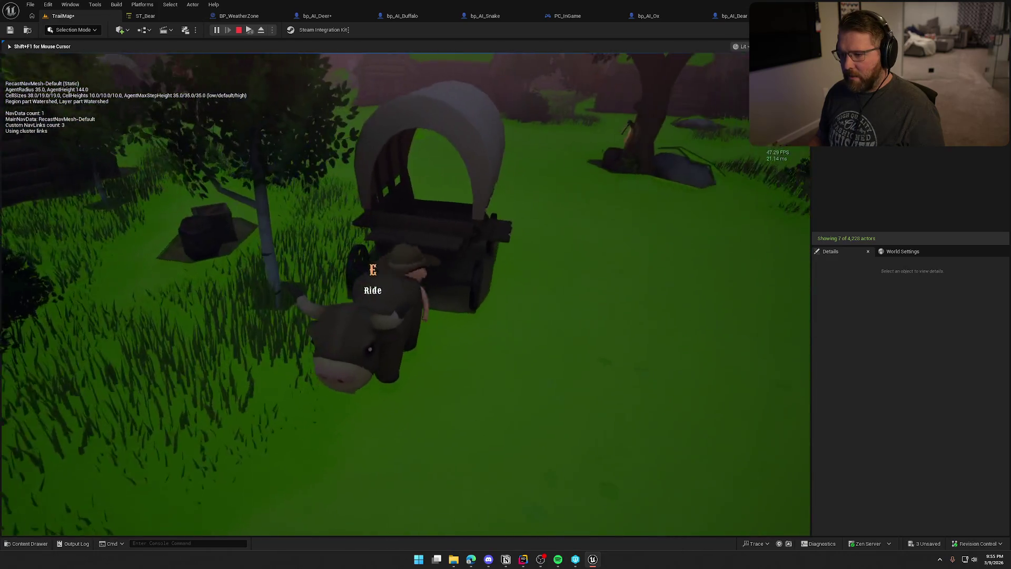
Board the wagon, drive it to the stable yard, and stop the play session
key("e")
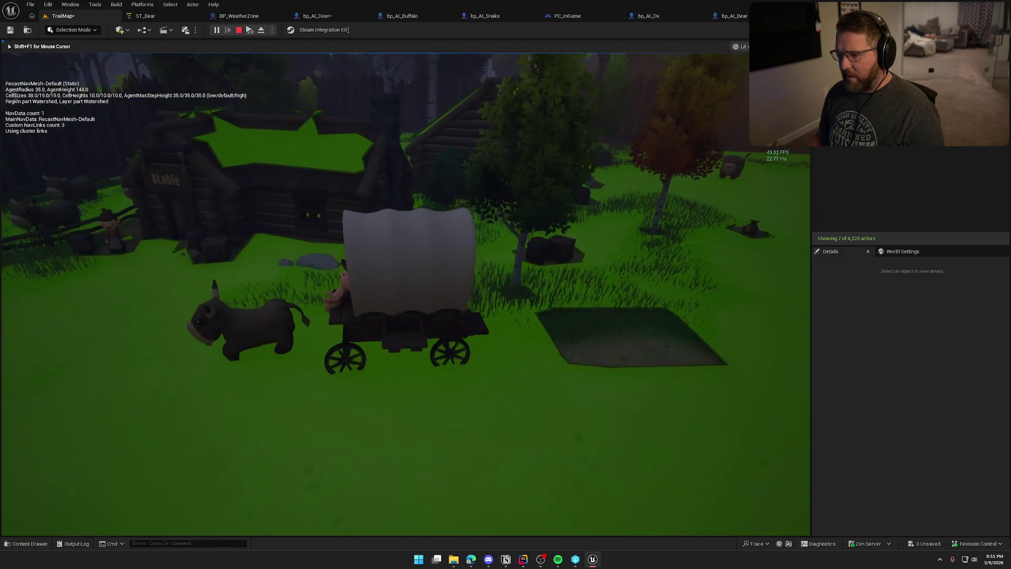
key("w")
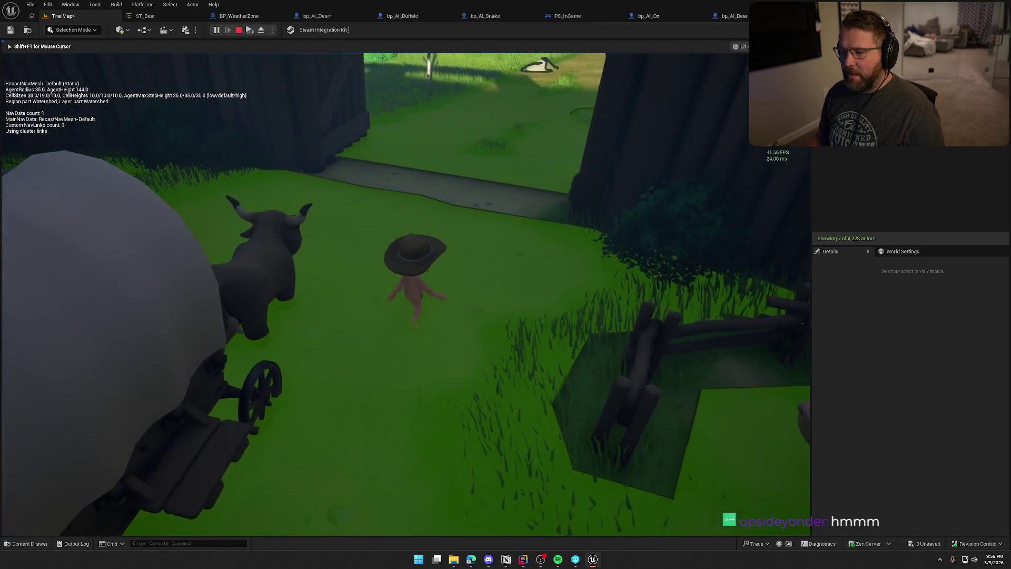
key("Escape")
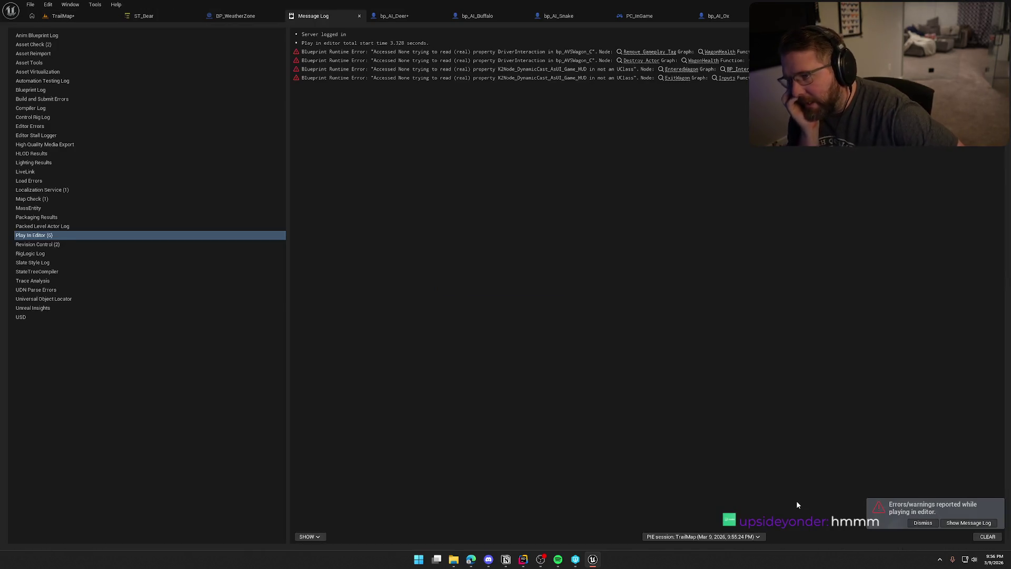
Close the Message Log and switch to the ST_Bear state tree tab
left_click(360, 15)
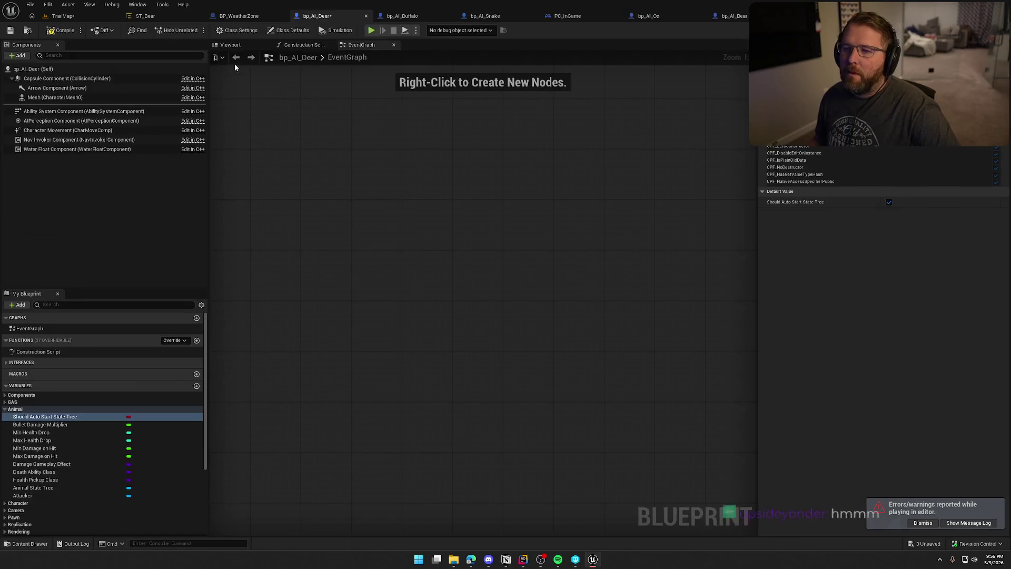
left_click(152, 15)
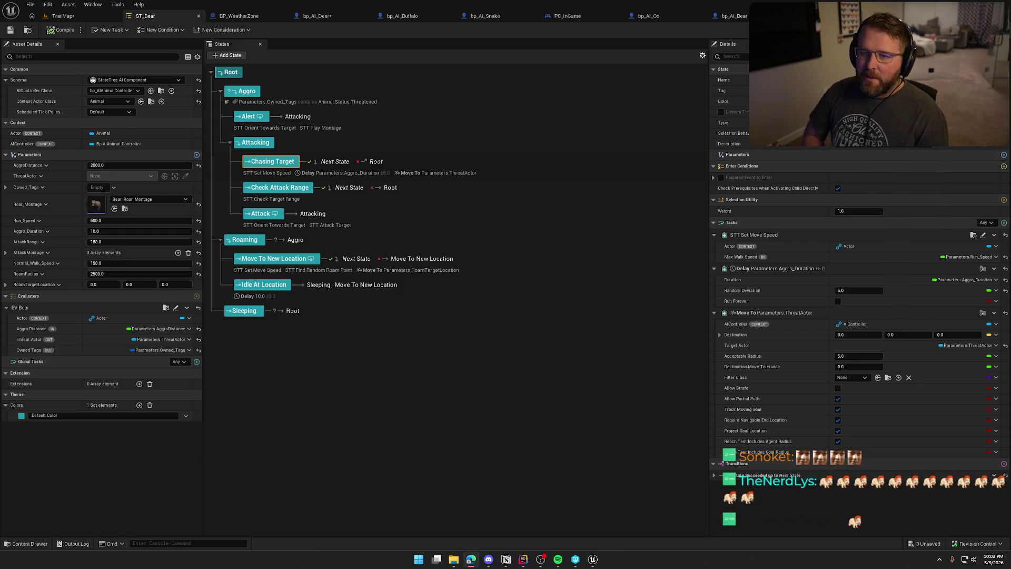
Back in TrailMap, fly the viewport from the deer on the forest path to the village wagon and ox
left_click(63, 15)
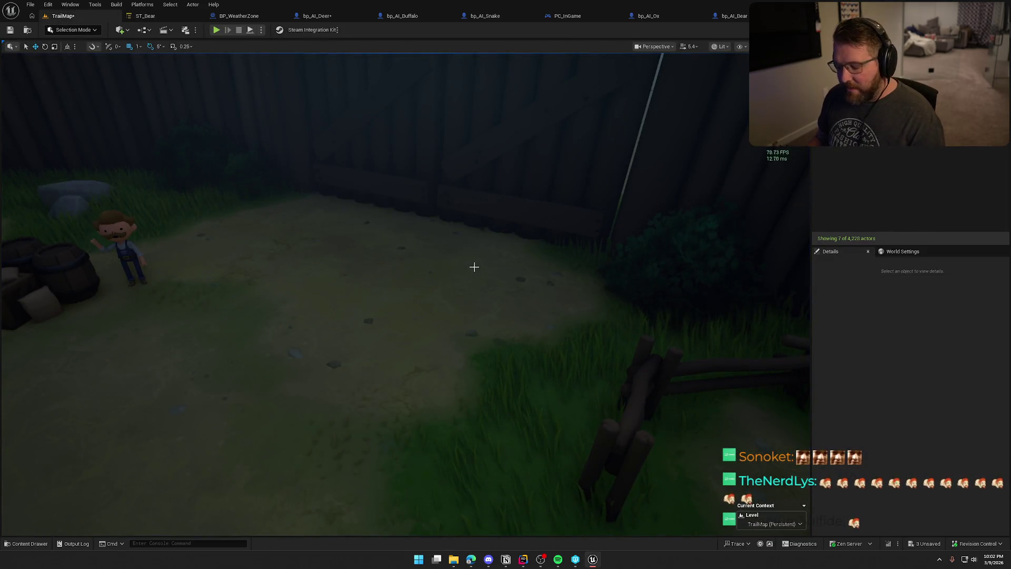
scroll(487, 274, "down", 10)
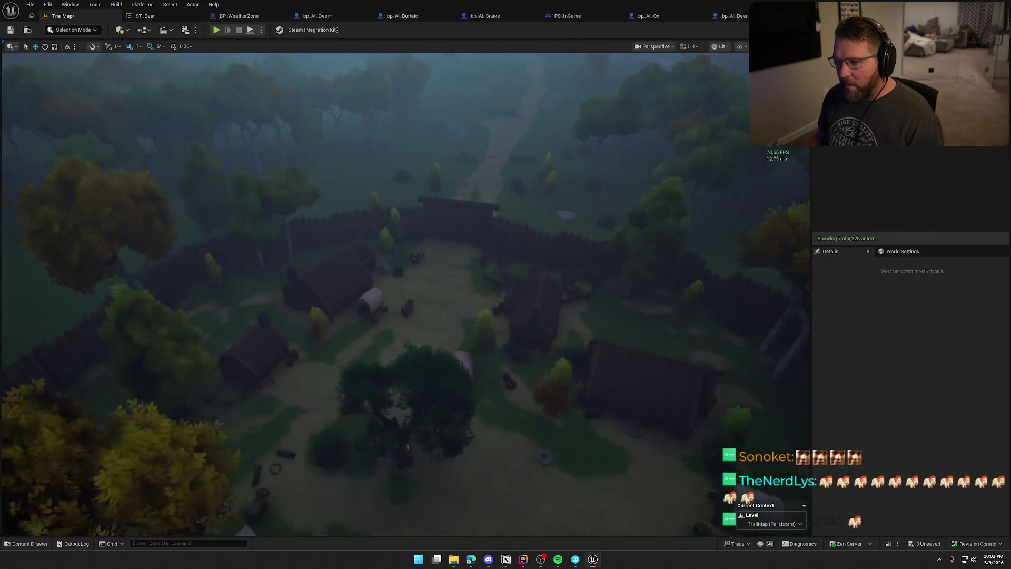
mouse_move(474, 267)
left_mouse_down()
mouse_move(464, 263)
mouse_move(477, 259)
mouse_move(474, 267)
left_mouse_up()
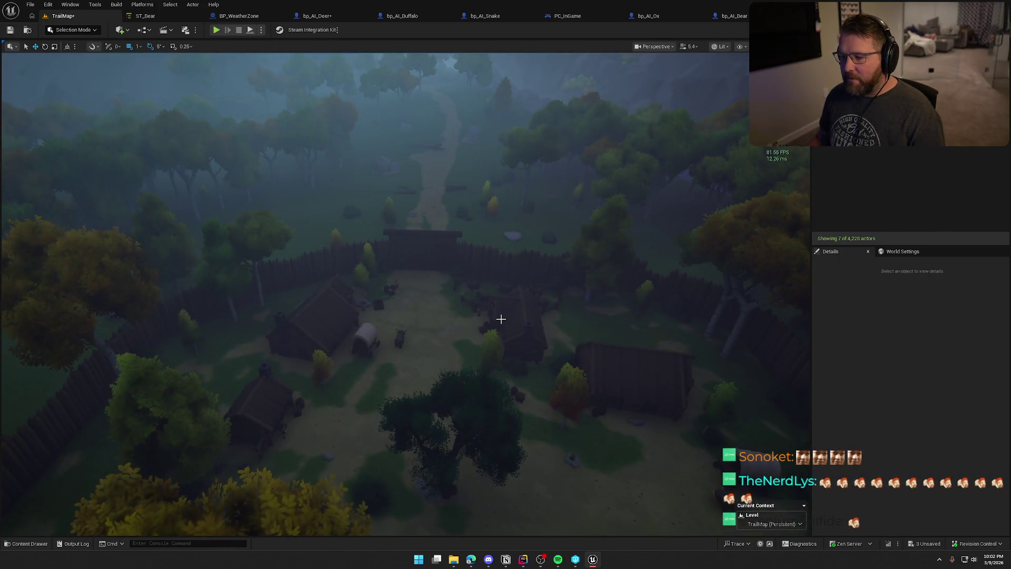
mouse_move(499, 316)
left_mouse_down()
mouse_move(532, 277)
mouse_move(485, 318)
mouse_move(451, 292)
mouse_move(490, 314)
left_mouse_up()
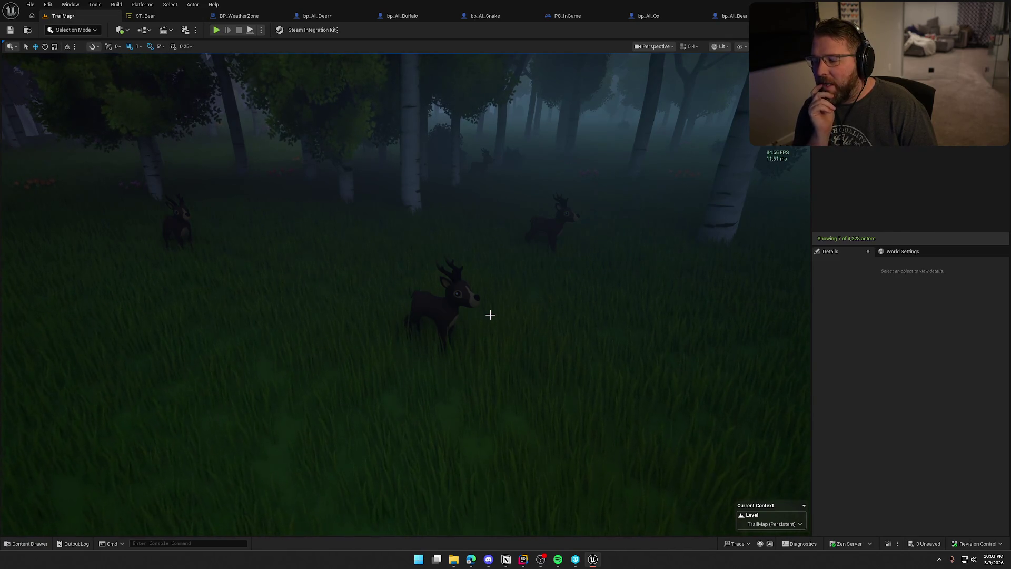
left_click_drag(491, 315, 490, 314)
left_click_drag(414, 259, 413, 258)
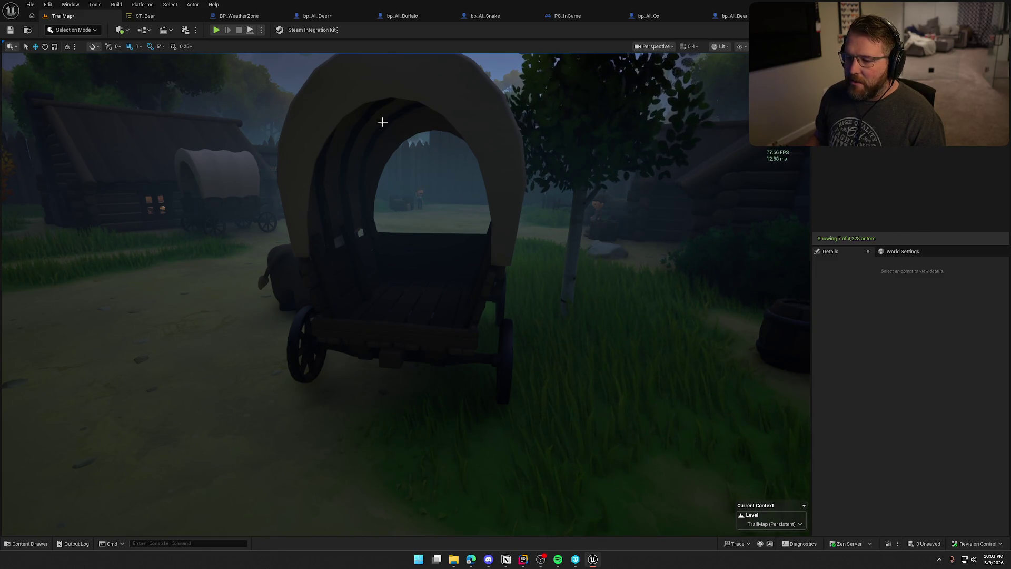
left_click_drag(468, 220, 486, 214)
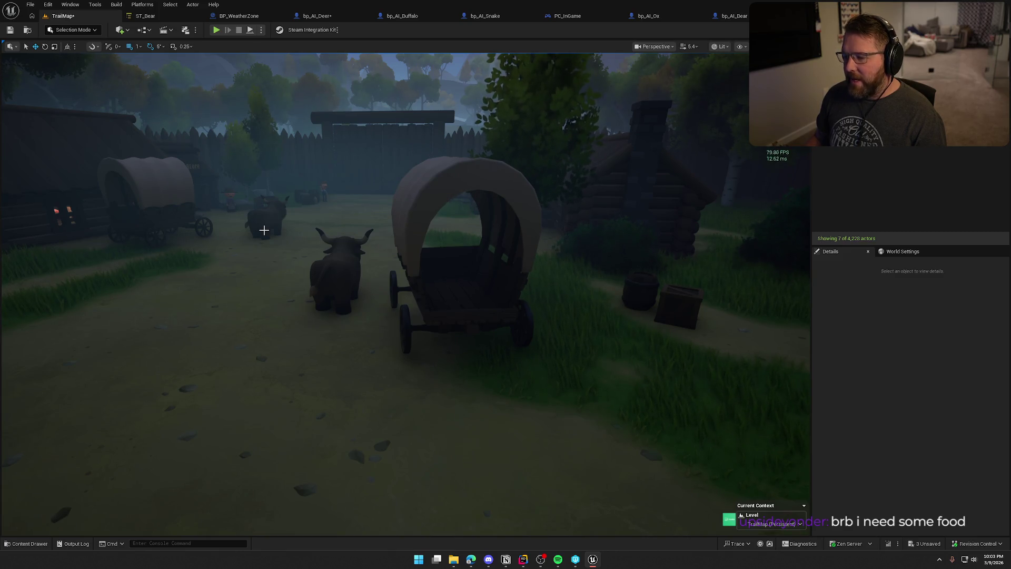
left_click_drag(262, 215, 260, 215)
Show the navmesh and circle the ox and wagon, rising overhead before flying to the palisade wall
key("p")
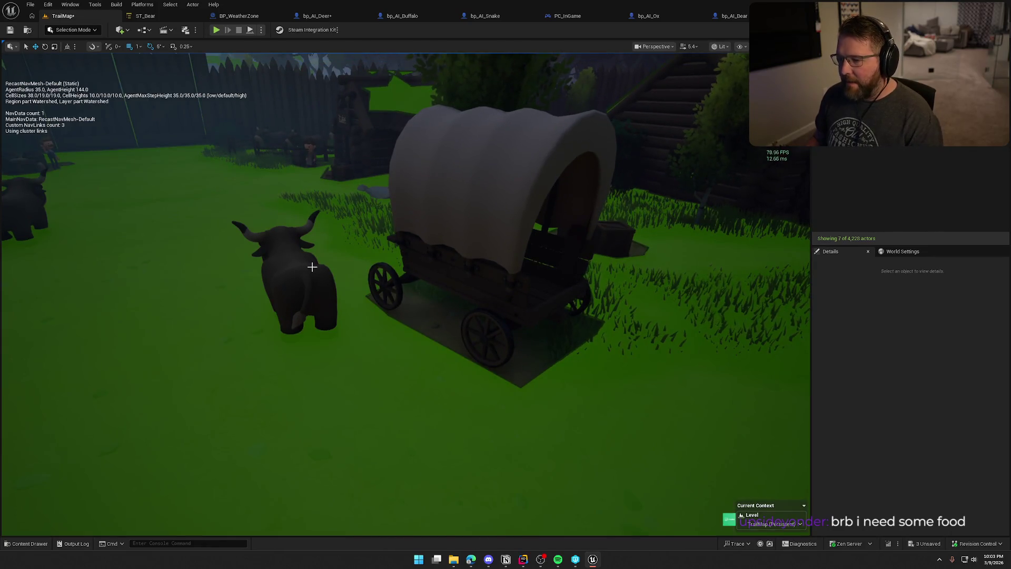
left_click_drag(312, 260, 311, 259)
left_click_drag(445, 235, 445, 234)
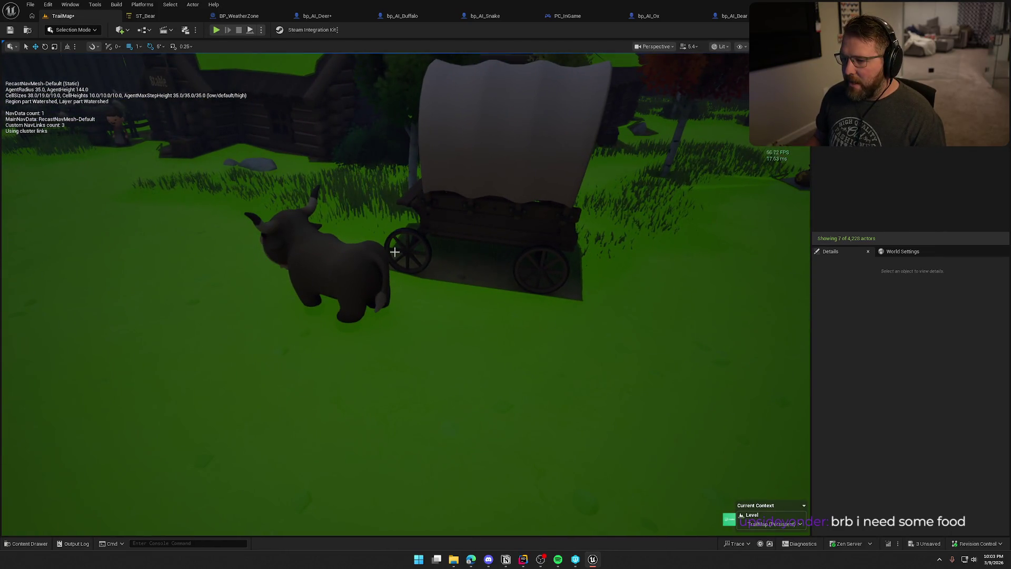
left_click_drag(672, 289, 673, 289)
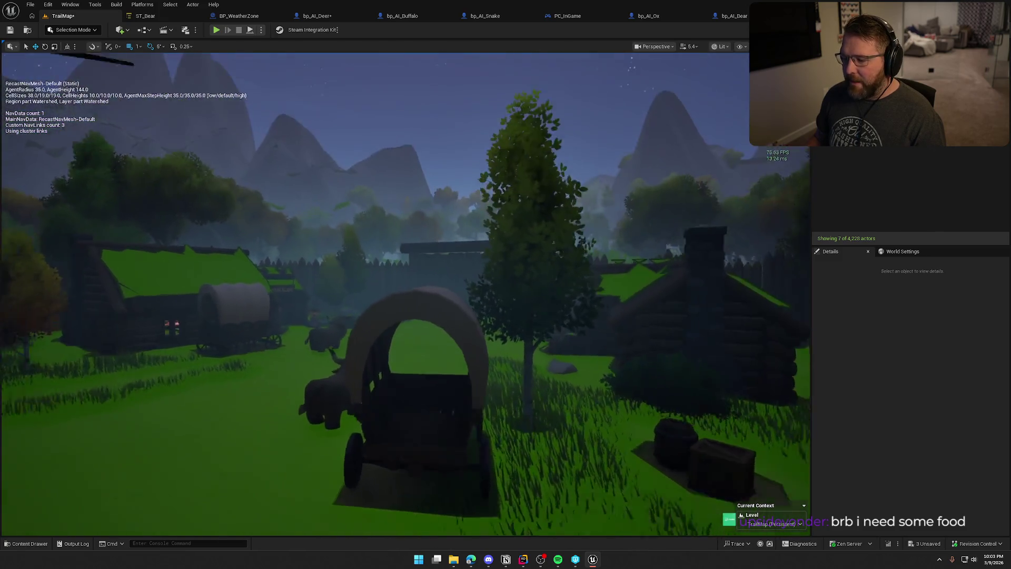
left_click_drag(420, 236, 420, 236)
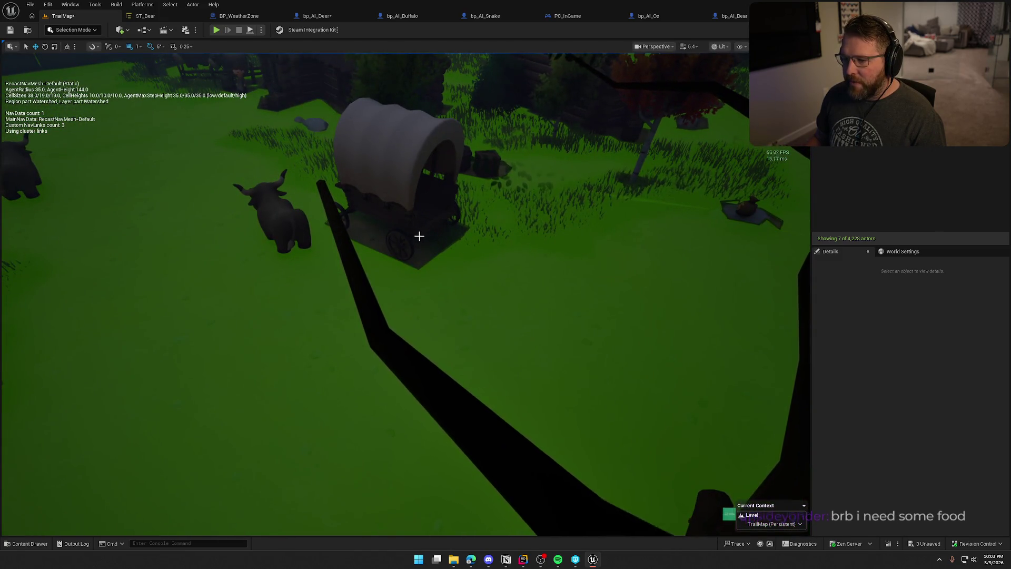
left_click_drag(419, 236, 386, 221)
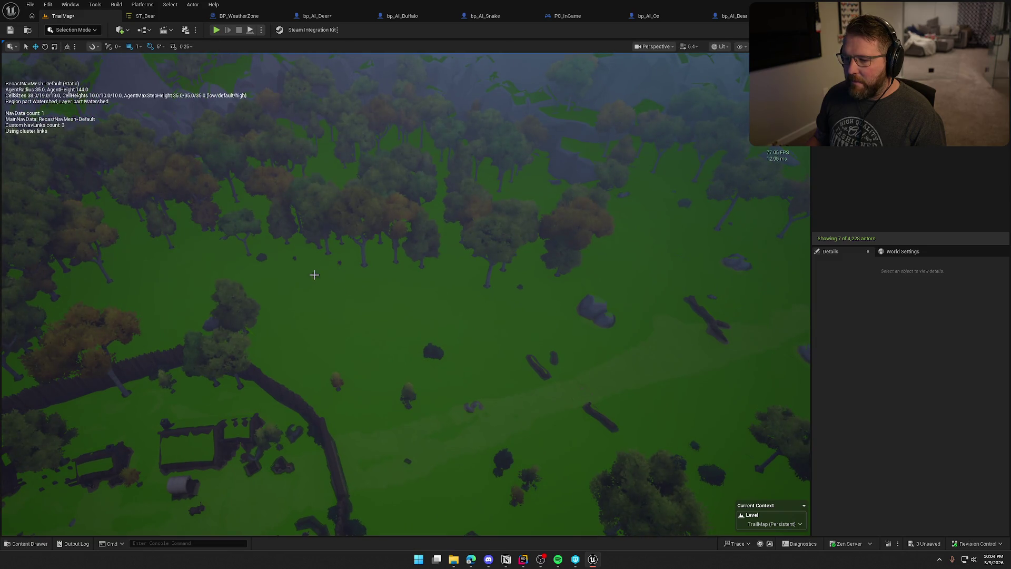
left_click_drag(412, 293, 412, 293)
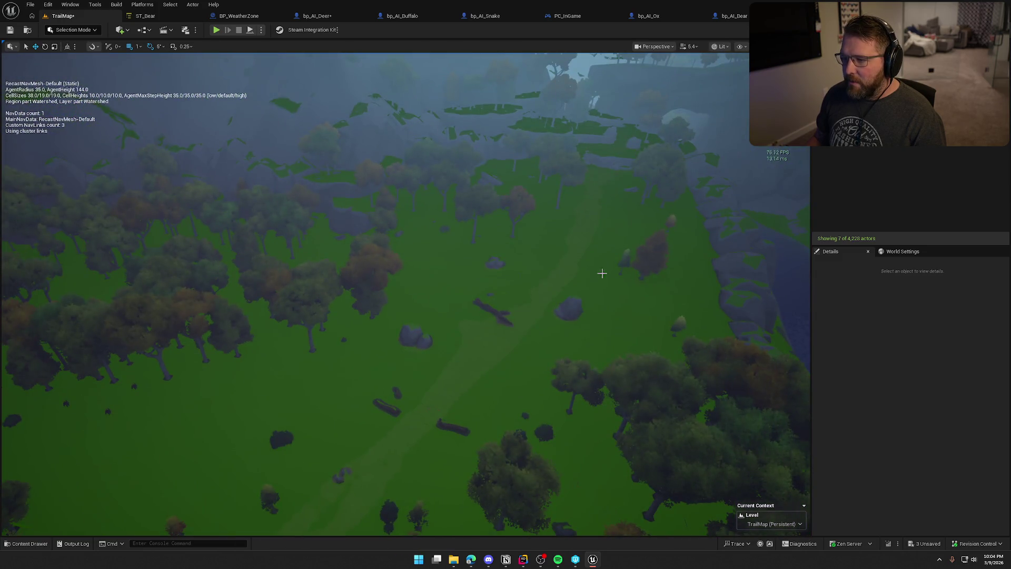
left_click_drag(592, 311, 591, 310)
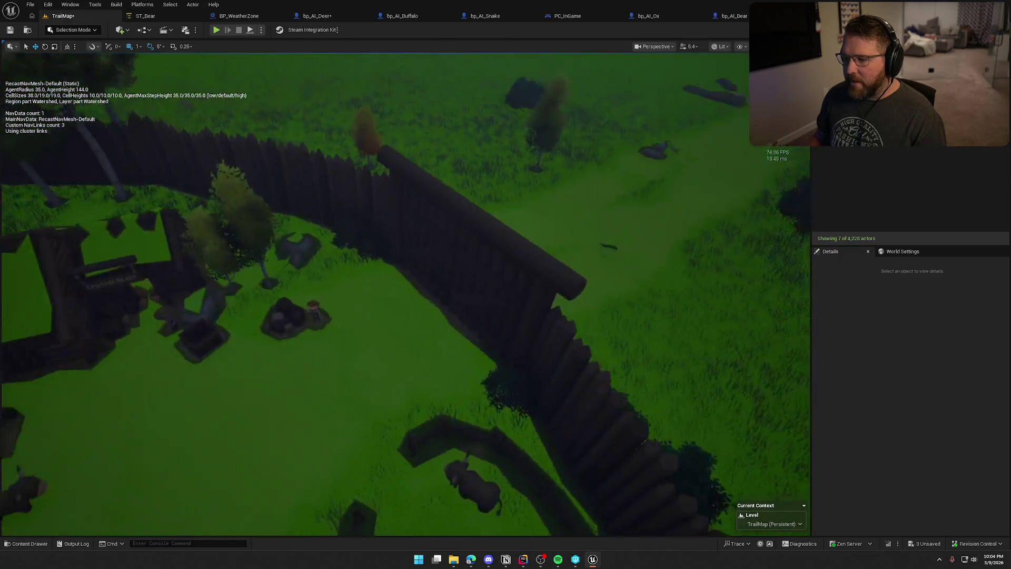
left_click_drag(511, 296, 511, 296)
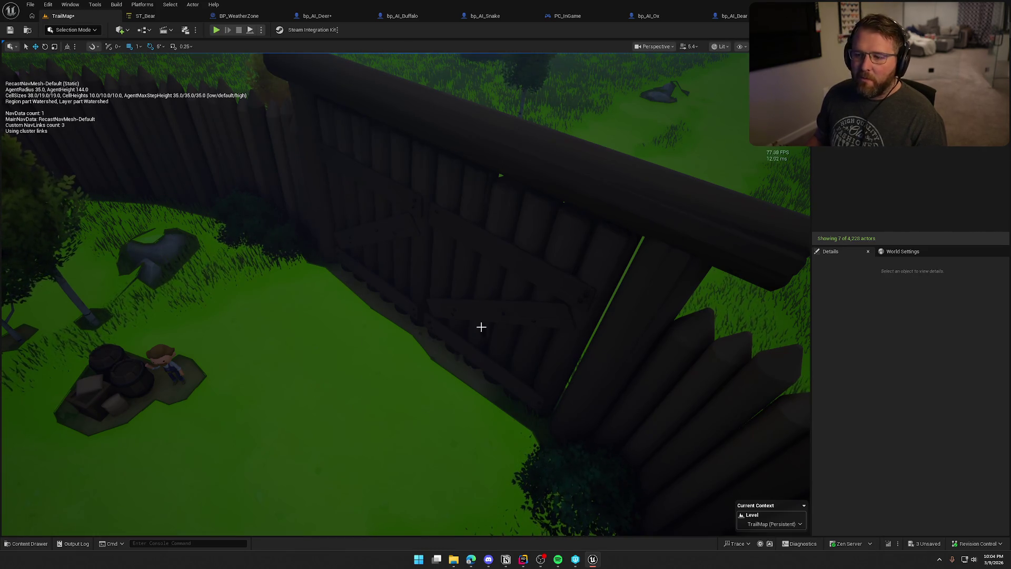
Zoom around the palisade, then pull back to an overview of the clearing and the second wagon
scroll(545, 404, "down", 10)
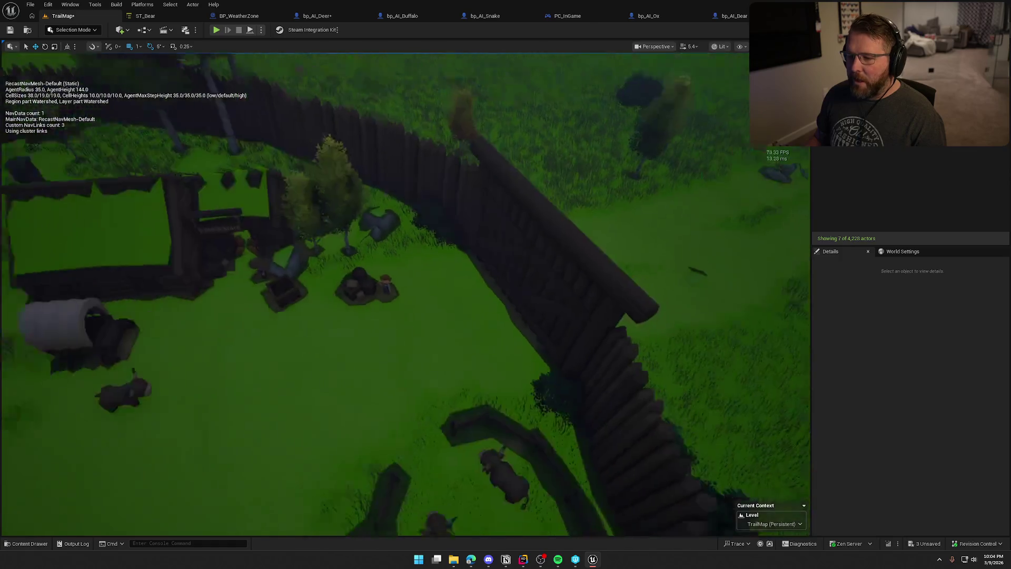
scroll(406, 294, "up", 10)
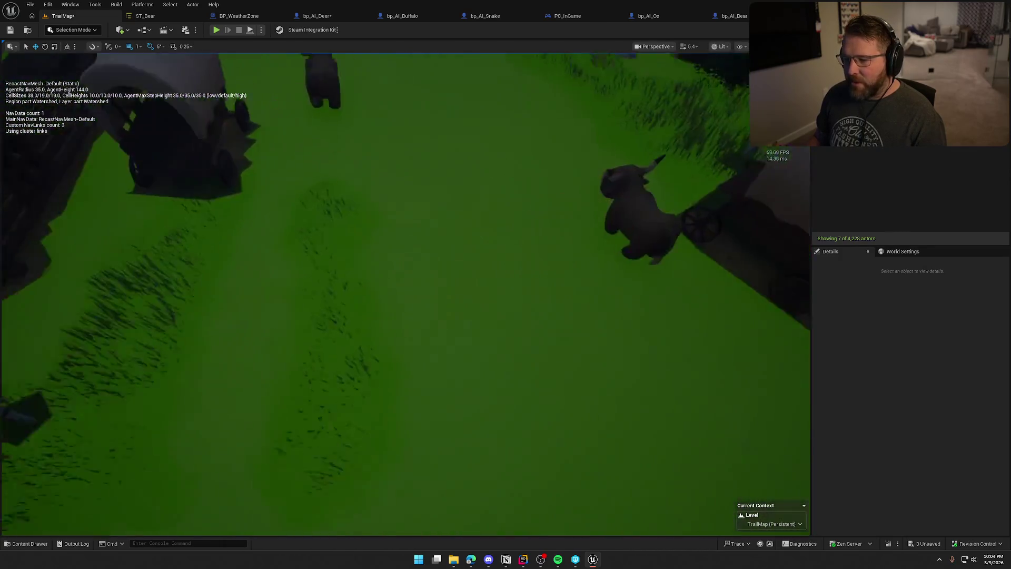
scroll(406, 294, "up", 10)
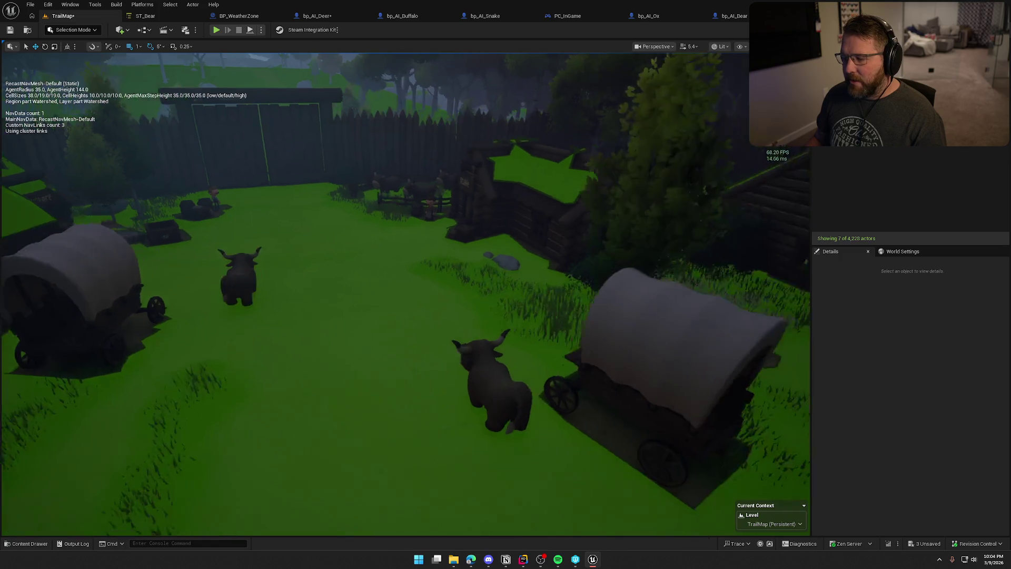
scroll(405, 294, "up", 5)
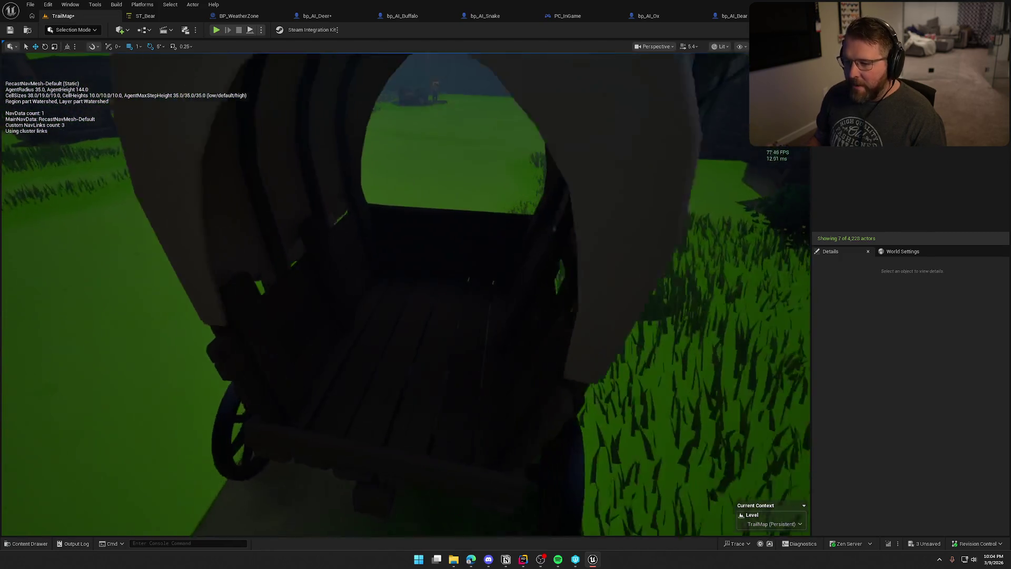
scroll(406, 294, "down", 4)
scroll(528, 400, "down", 1)
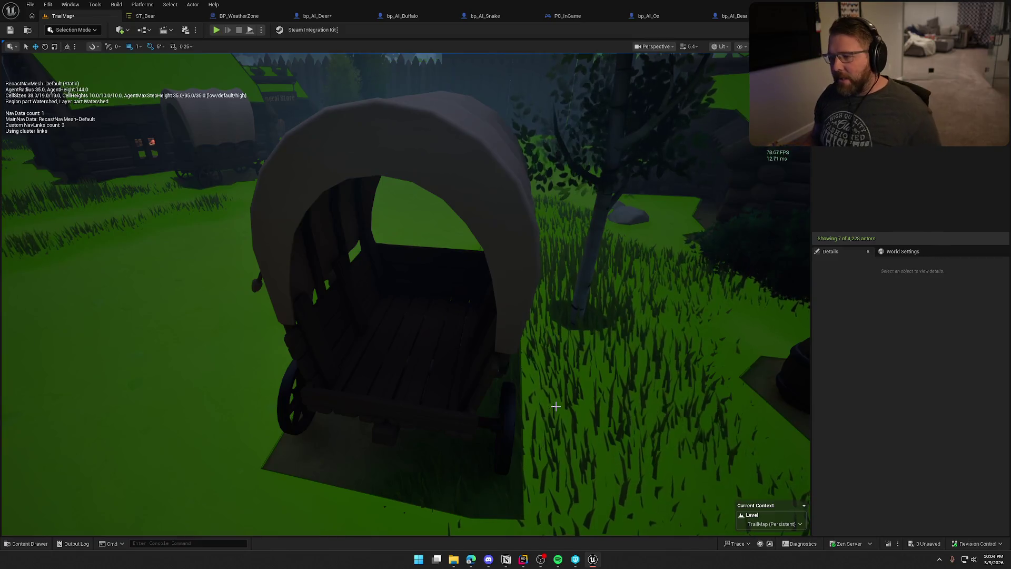
mouse_move(571, 413)
left_mouse_down()
mouse_move(571, 474)
mouse_move(579, 359)
left_mouse_up()
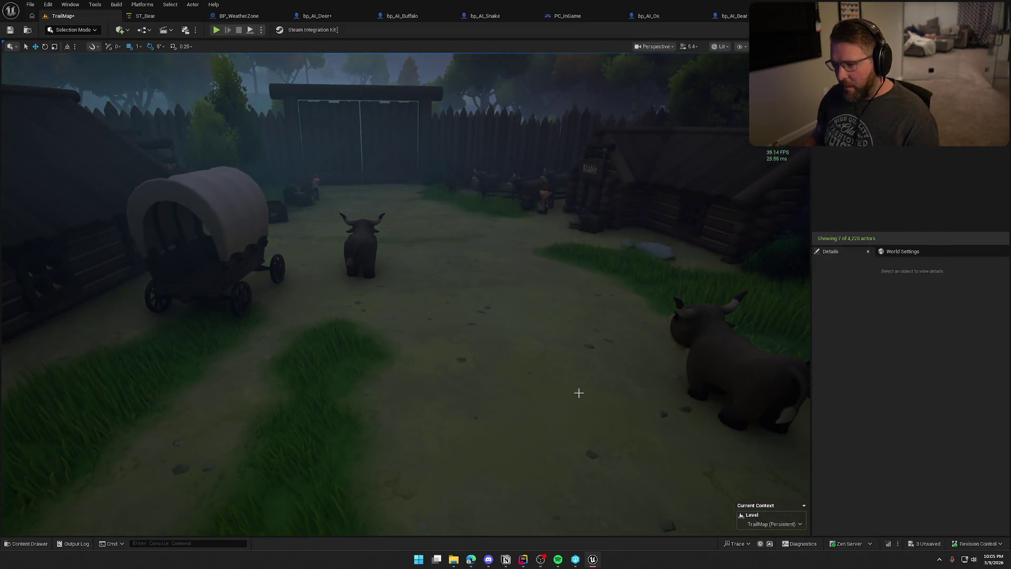
left_click_drag(579, 393, 579, 447)
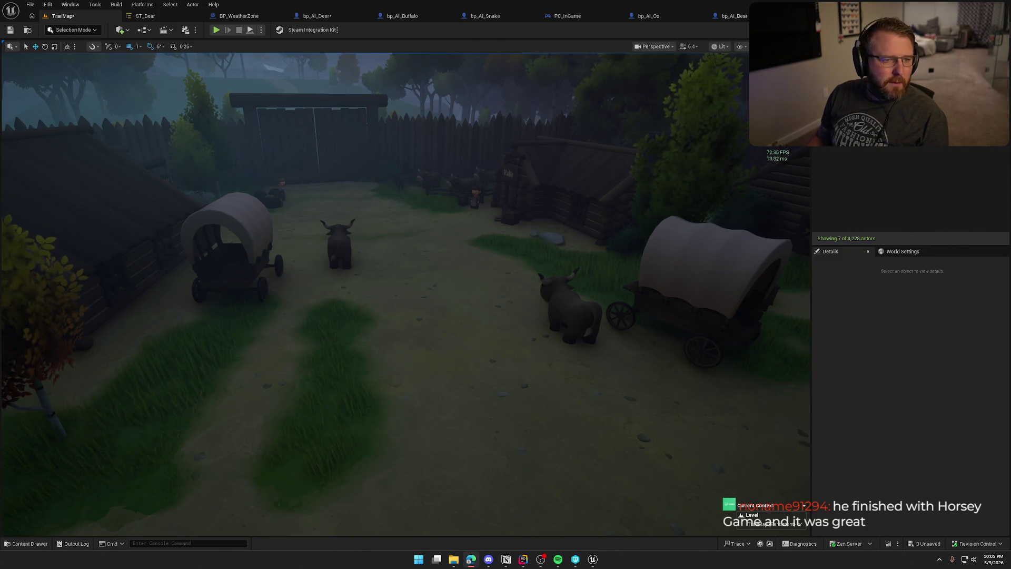
Switch to Chrome, maximize the Horsey Game store page, and open its main screenshot full-size
key("alt+Tab")
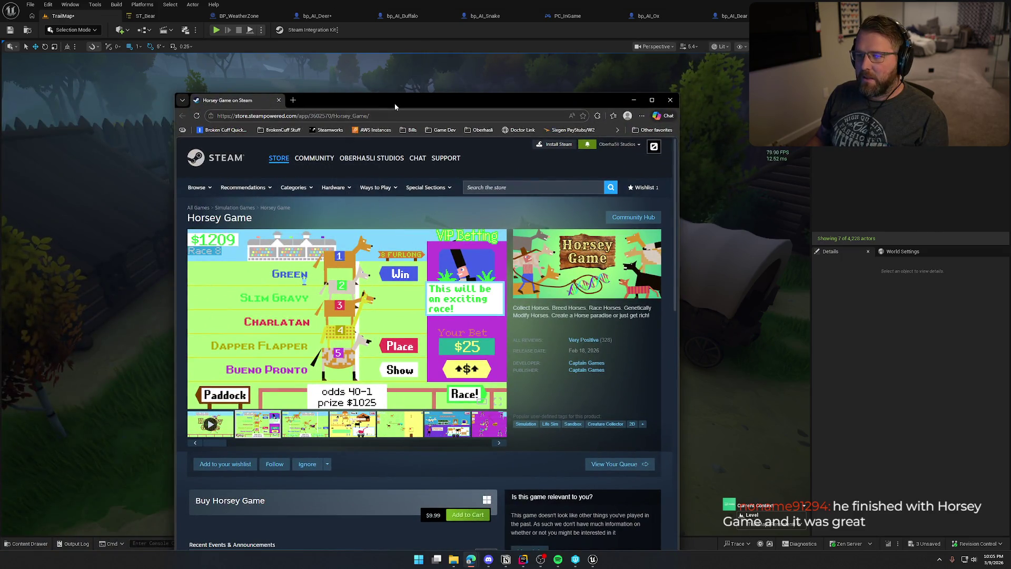
double_click(394, 104)
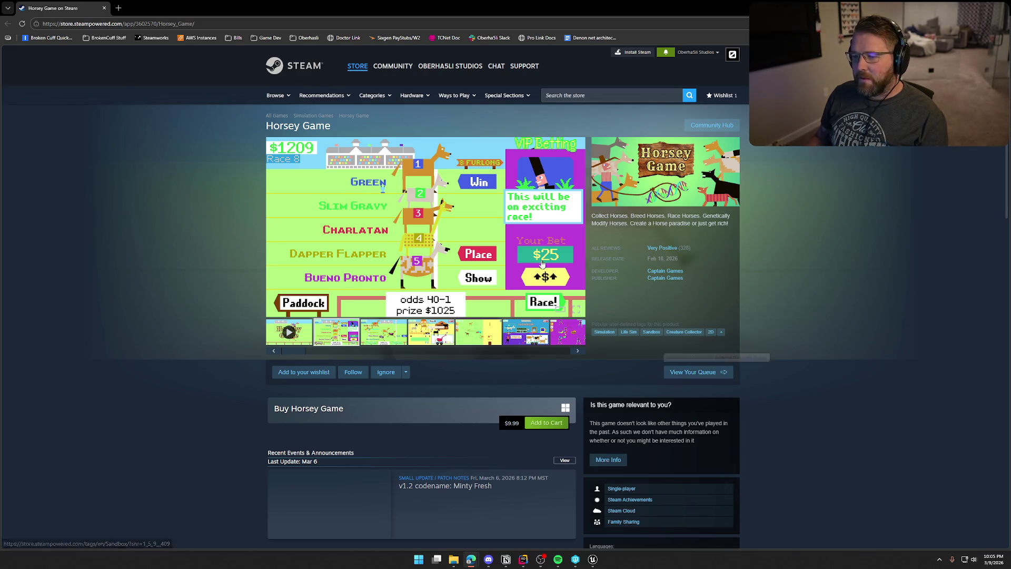
left_click(465, 238)
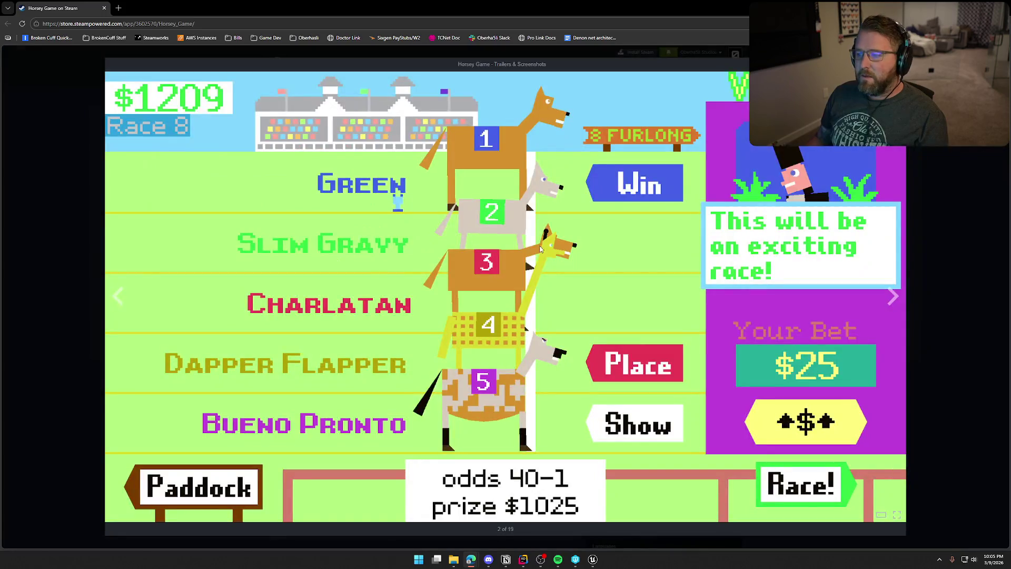
Step through the Horsey Game screenshots from 3 of 19 to the Zoologist chart, 17 of 19
left_click(890, 300)
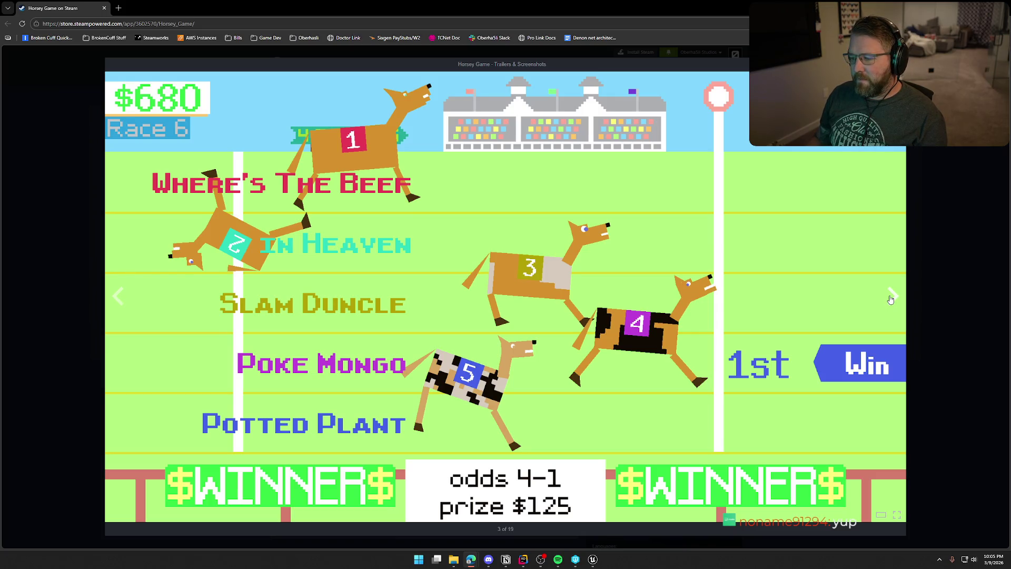
left_click(890, 299)
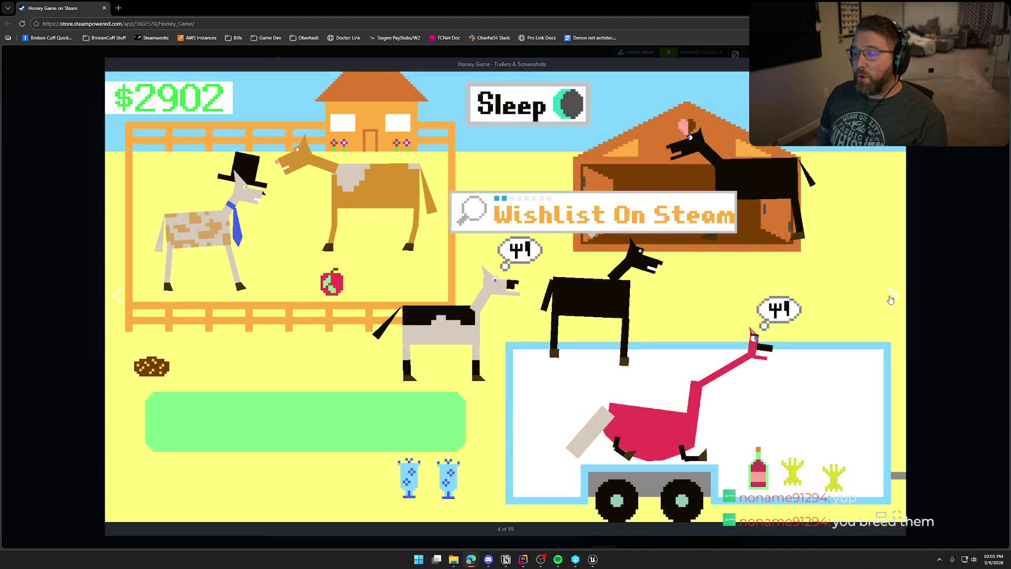
left_click(891, 300)
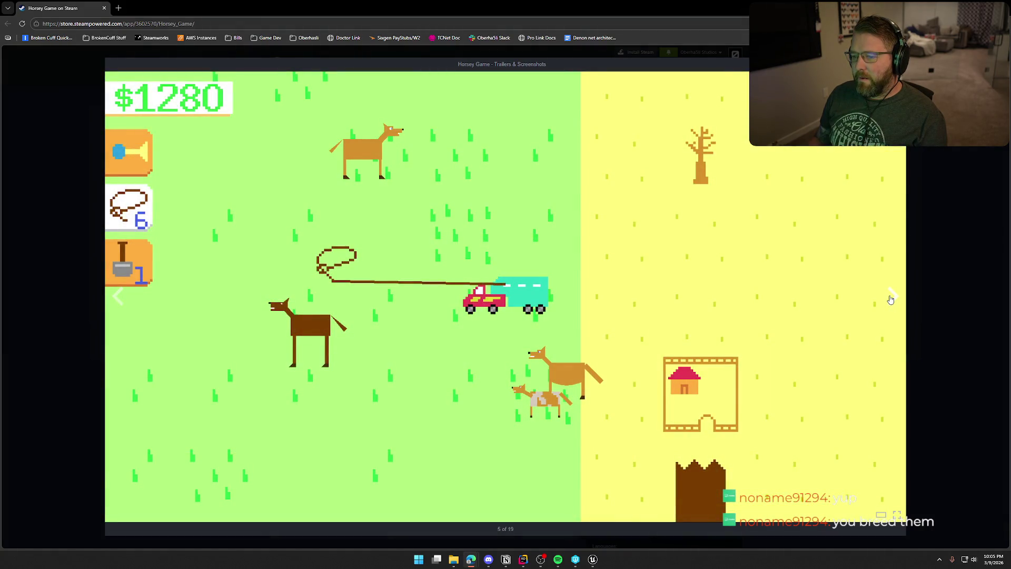
left_click(890, 299)
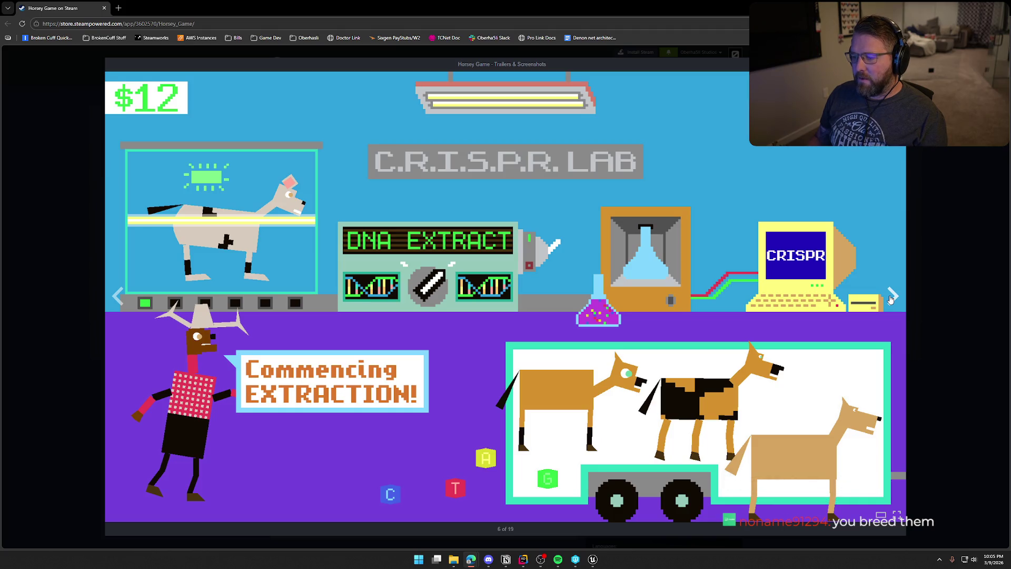
left_click(890, 299)
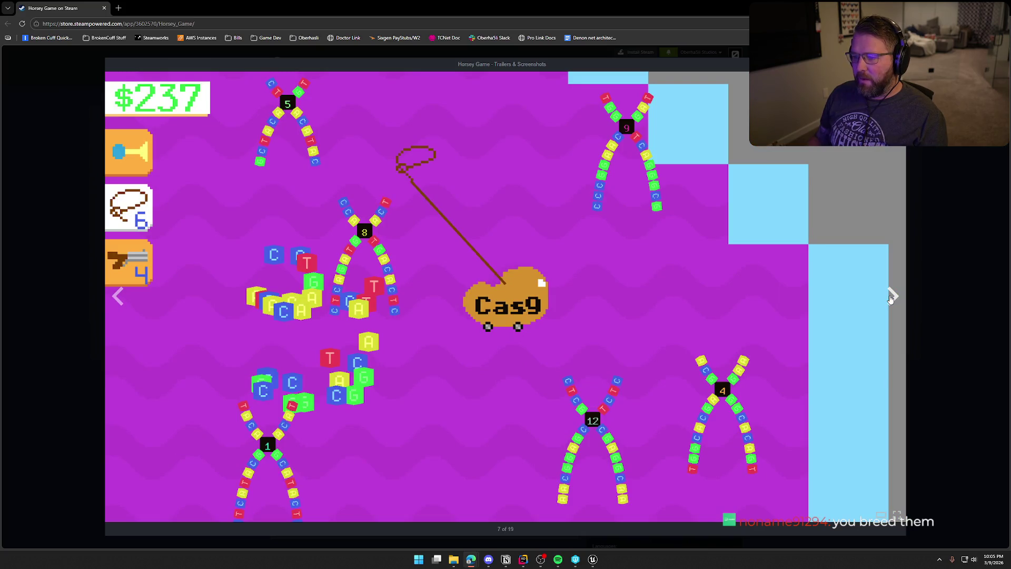
left_click(890, 299)
left_click(892, 299)
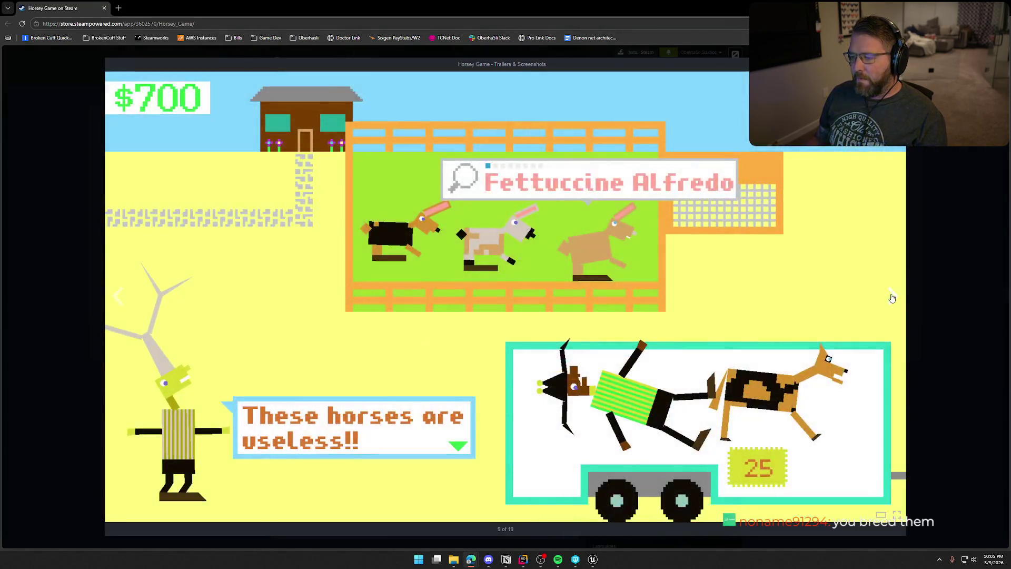
left_click(892, 299)
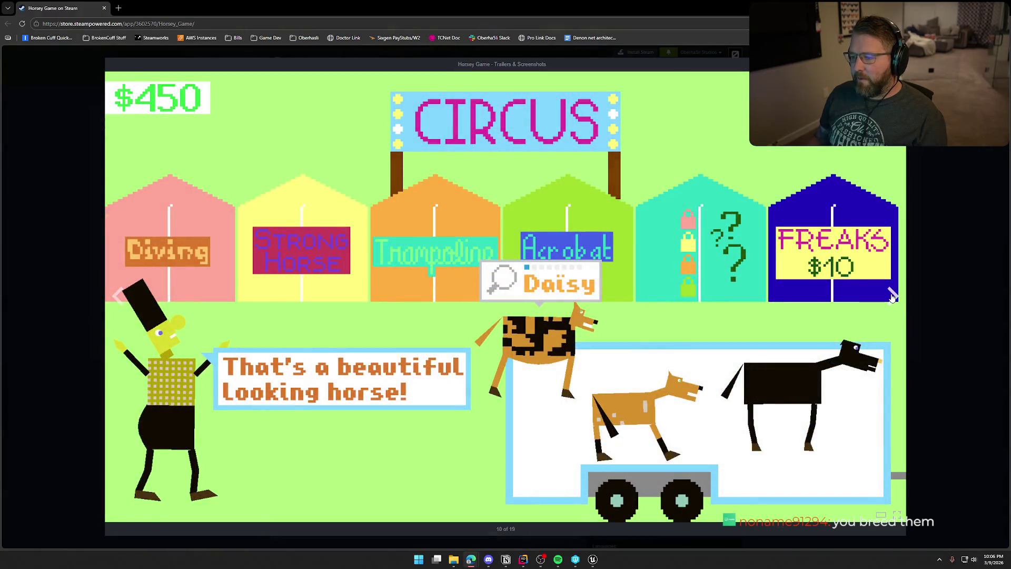
left_click(892, 298)
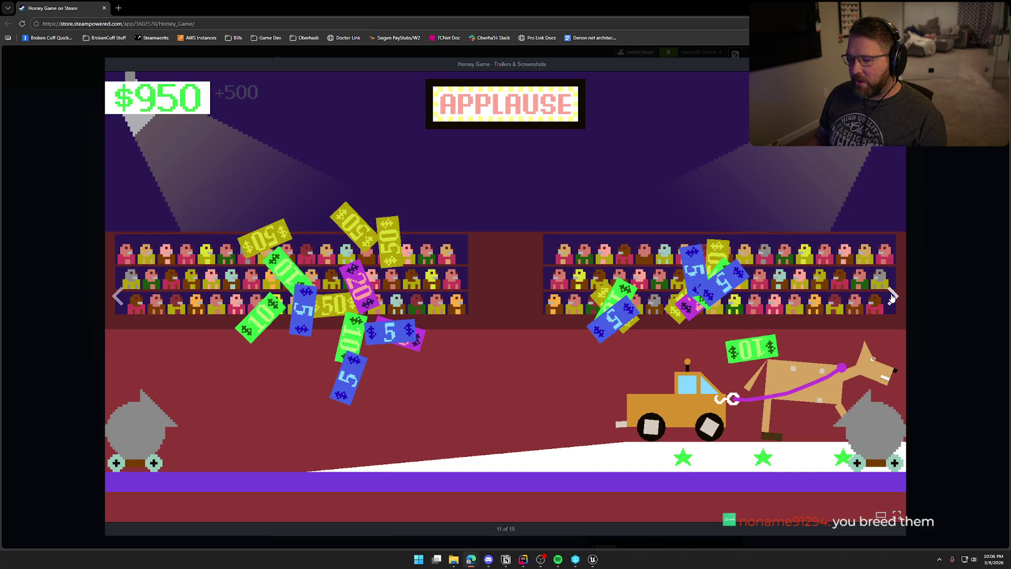
left_click(892, 298)
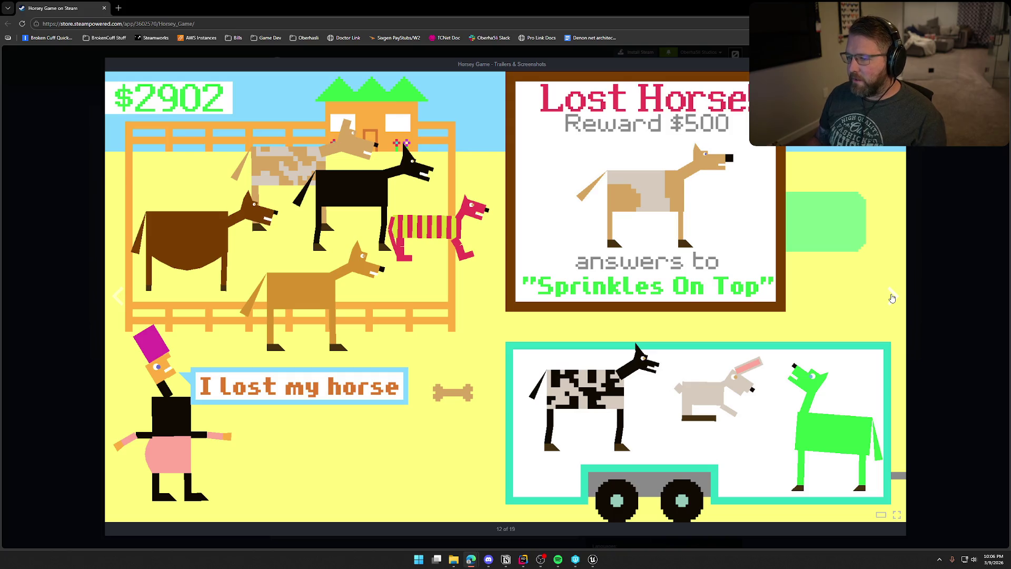
left_click(892, 298)
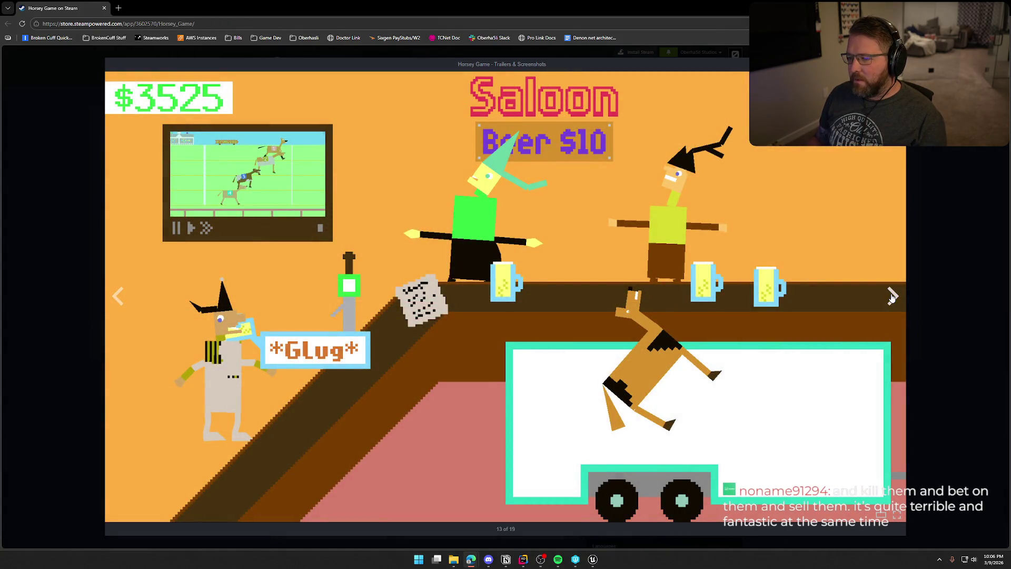
left_click(892, 298)
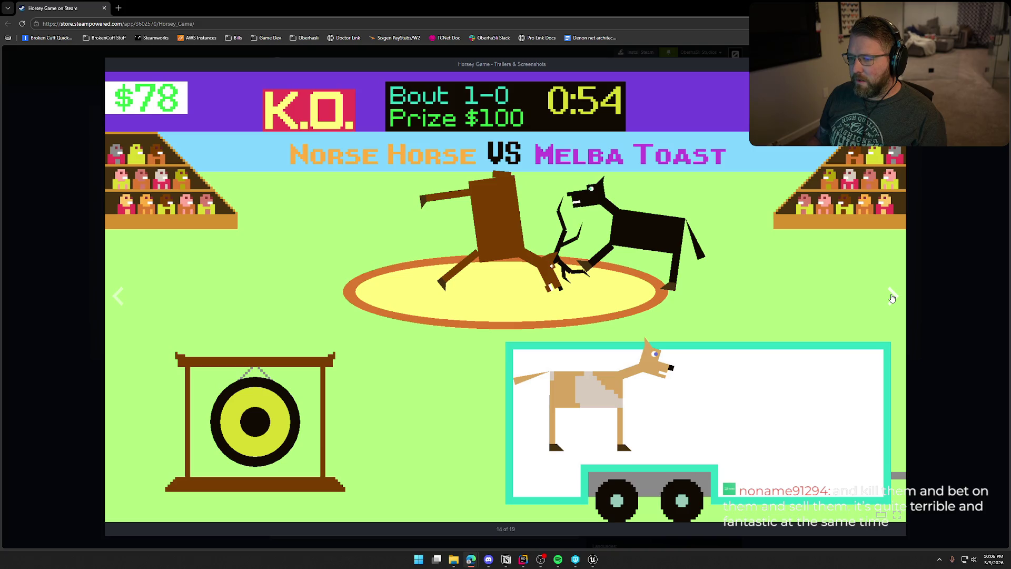
left_click(891, 298)
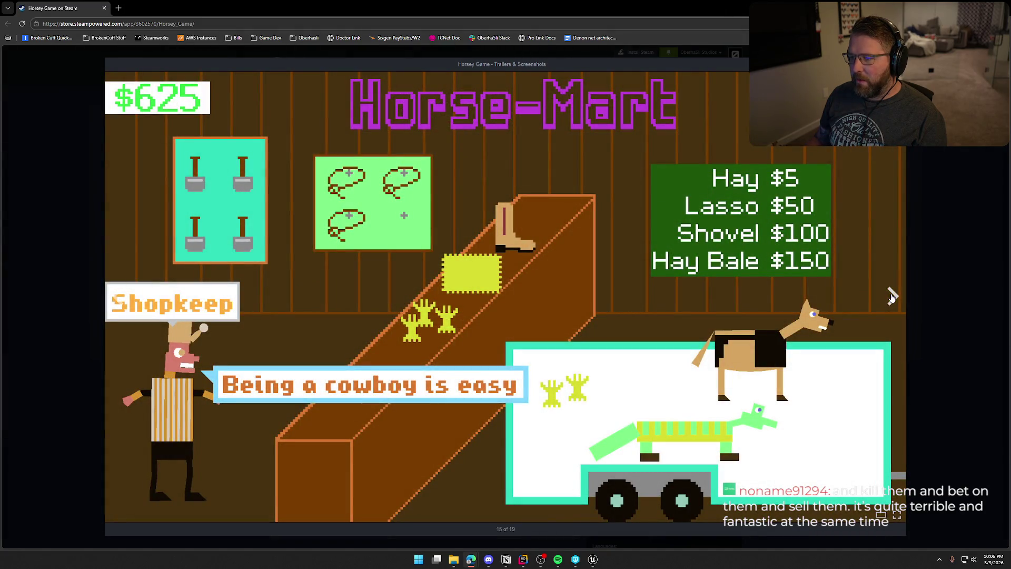
left_click(891, 299)
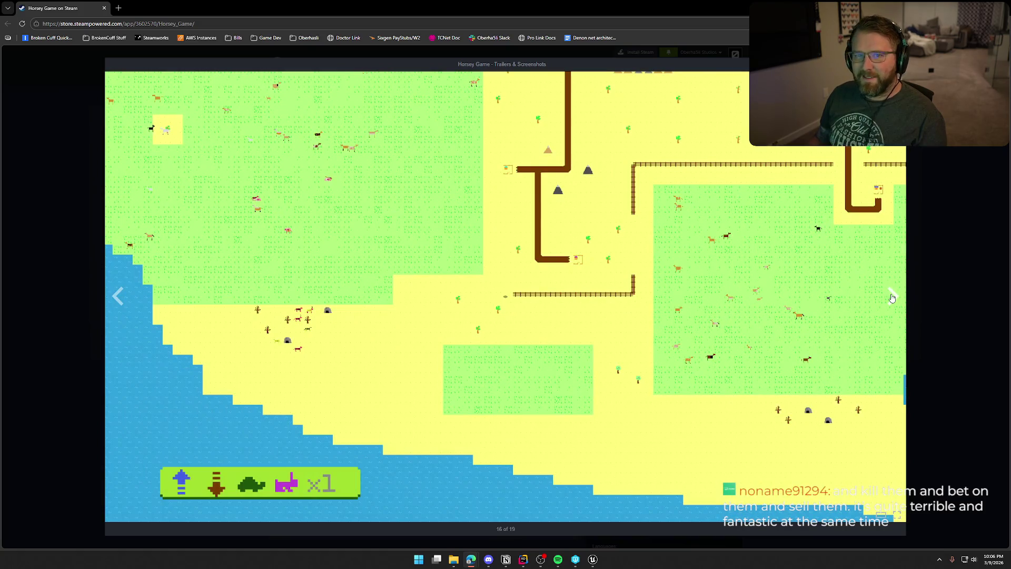
left_click(892, 299)
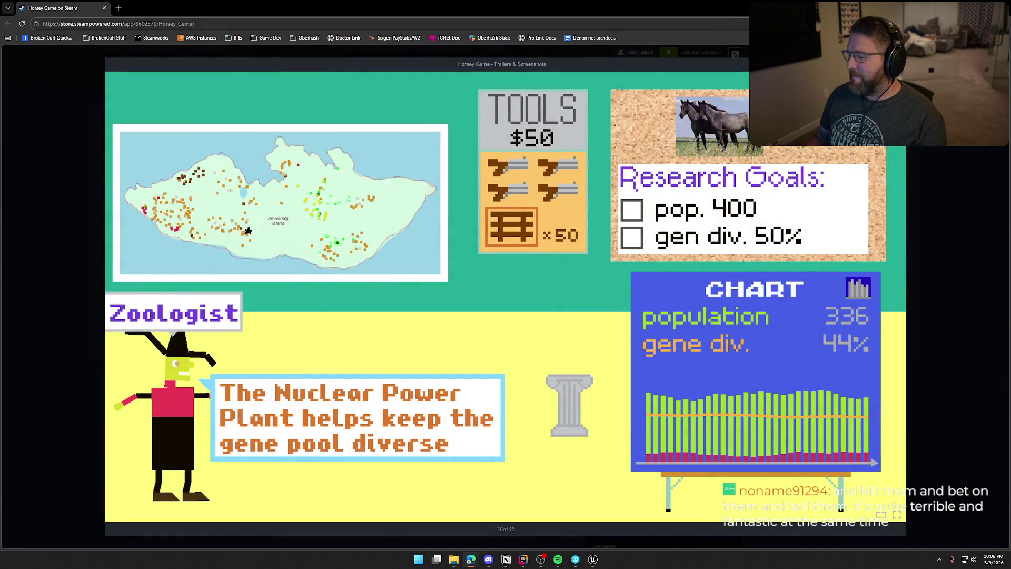
Close the screenshot viewer and scroll up and down the Horsey Game store page
key("Escape")
mouse_move(297, 352)
left_mouse_down()
mouse_move(565, 350)
mouse_move(188, 366)
left_mouse_up()
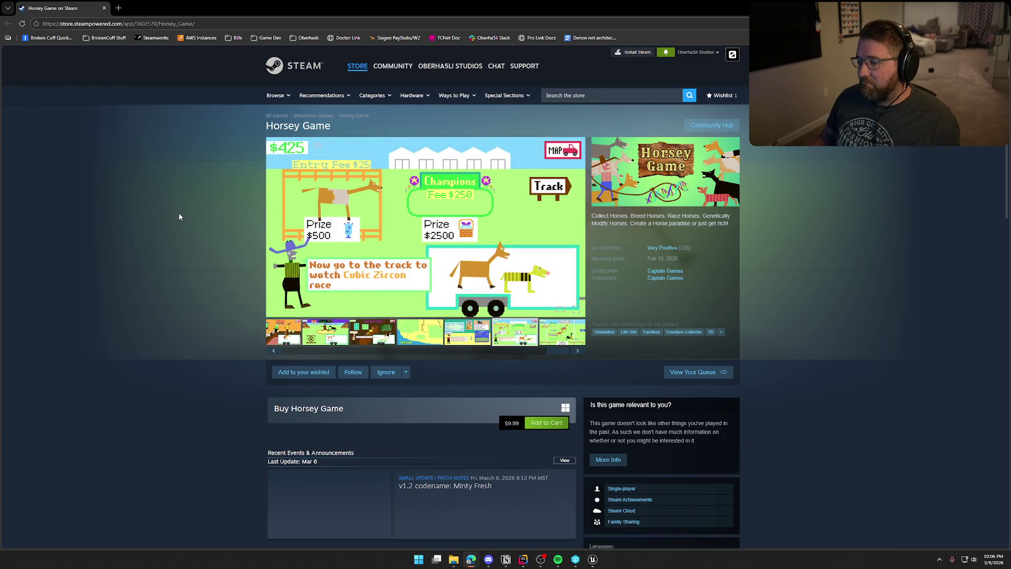
mouse_move(681, 251)
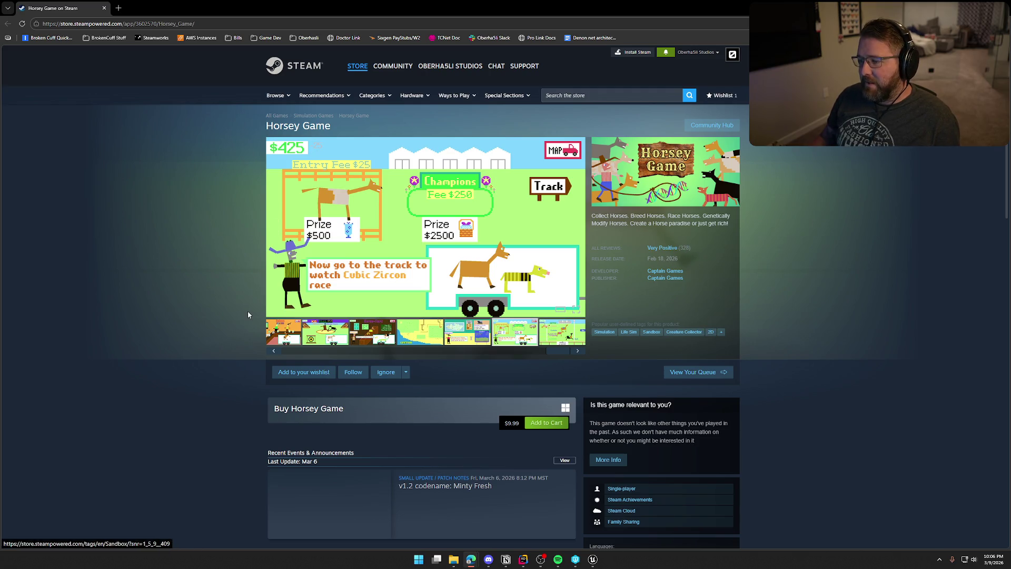
scroll(230, 299, "down", 3)
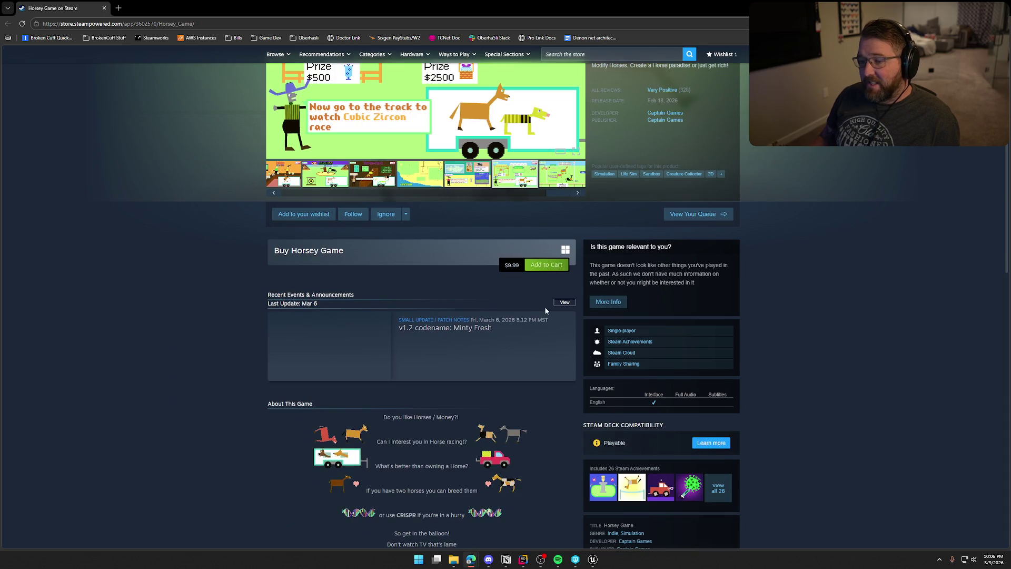
scroll(314, 328, "down", 7)
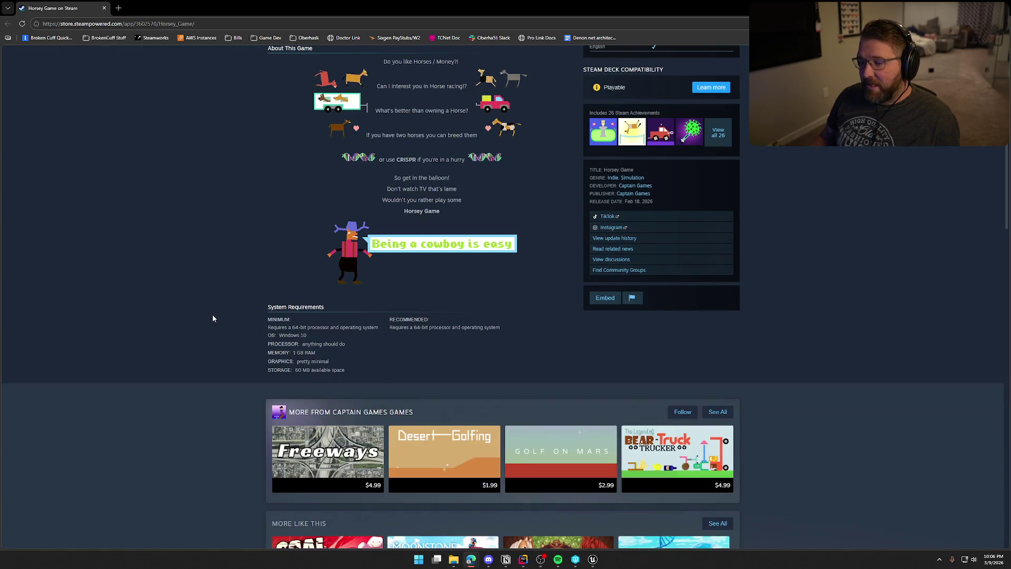
scroll(213, 315, "down", 3)
scroll(213, 315, "up", 4)
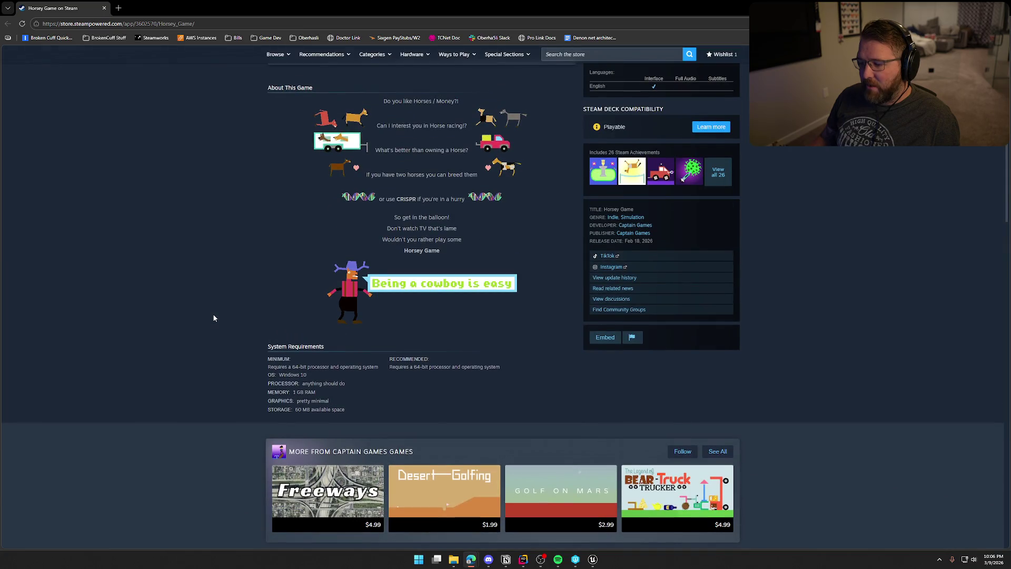
scroll(214, 317, "up", 4)
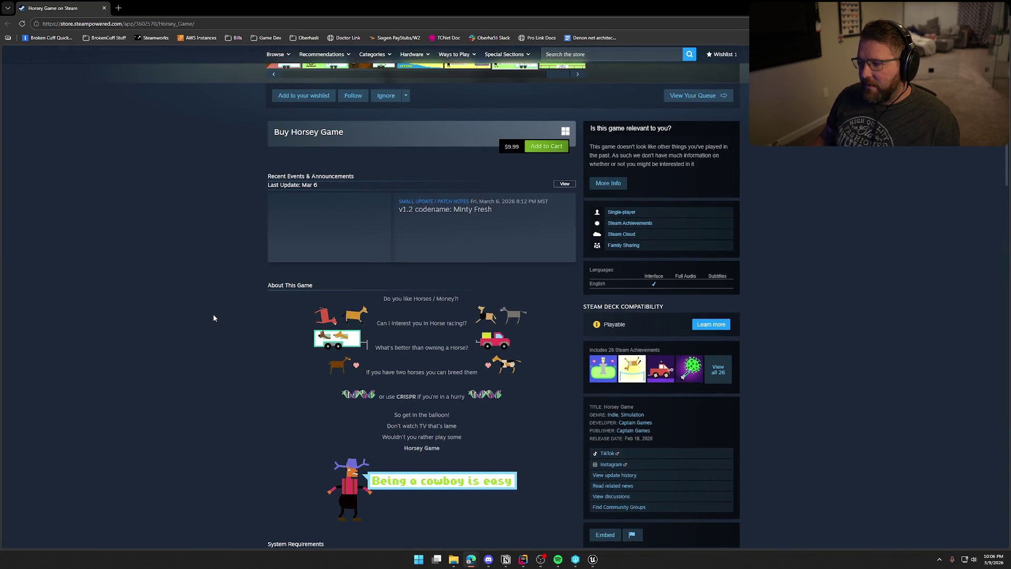
scroll(213, 318, "up", 5)
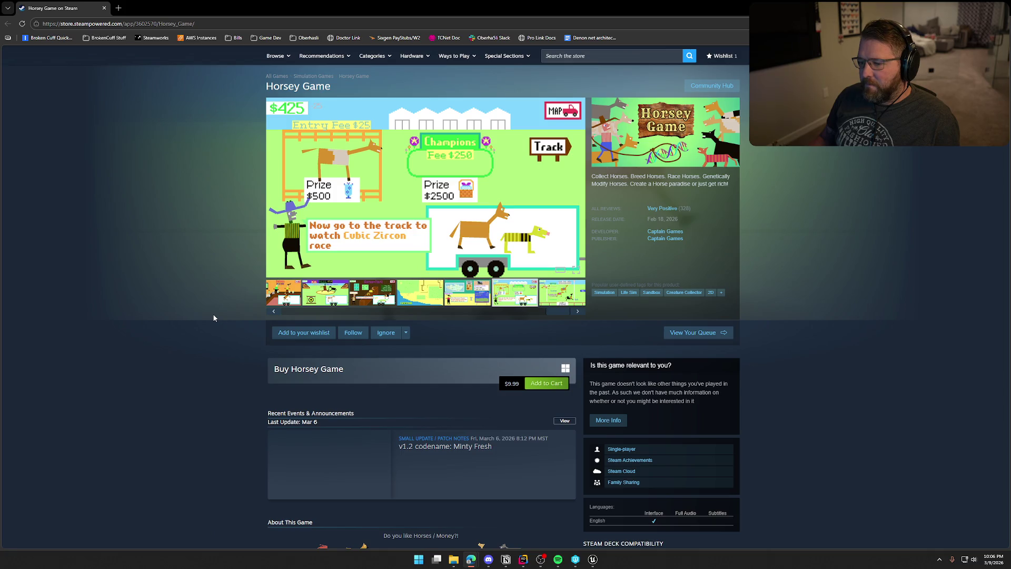
scroll(214, 316, "down", 7)
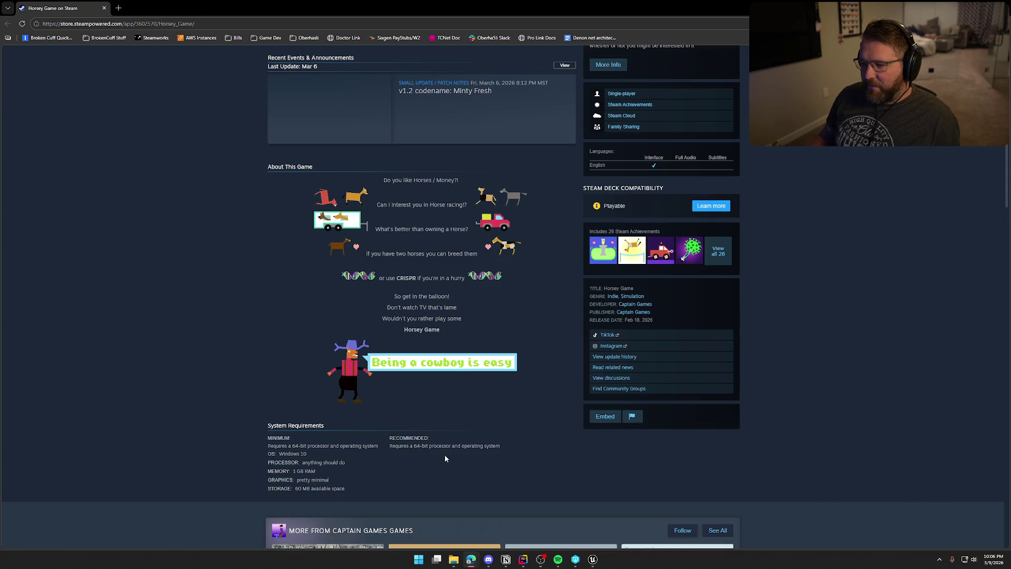
scroll(445, 453, "up", 4)
scroll(445, 452, "up", 4)
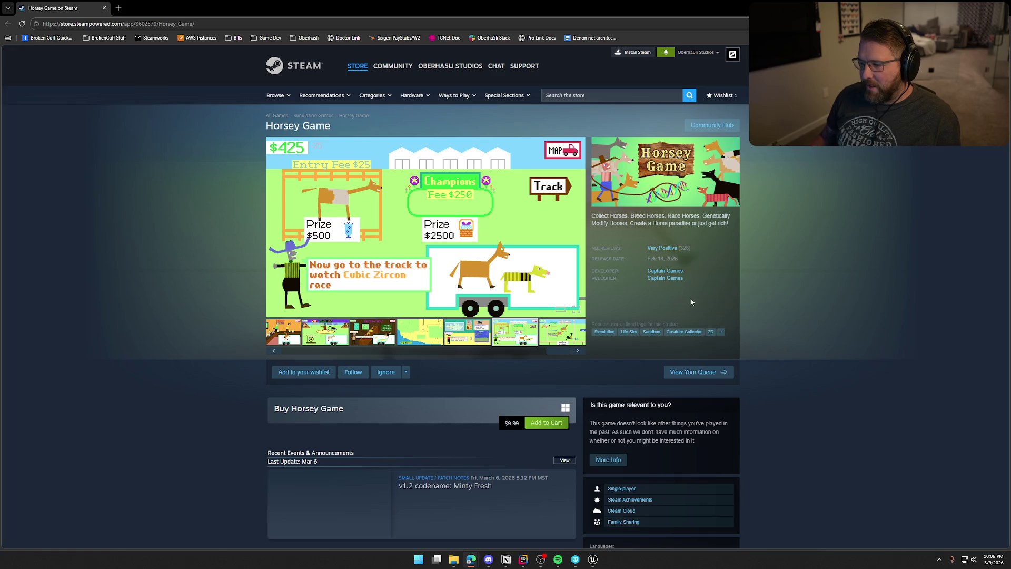
Highlight the game's short description, clear the selection, and return to Unreal Editor
left_click_drag(595, 216, 699, 223)
left_click(182, 315)
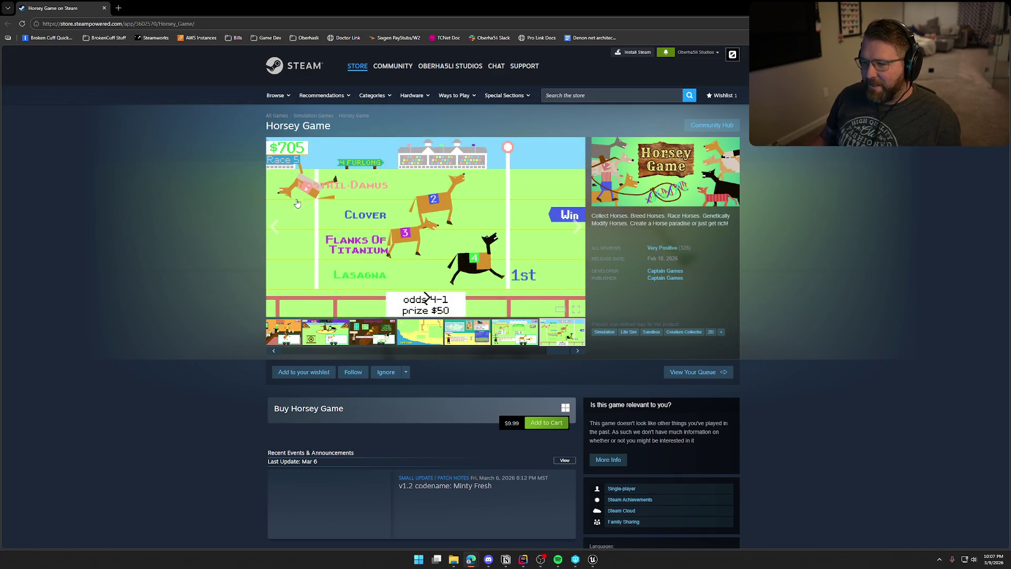
scroll(194, 307, "down", 6)
scroll(194, 308, "down", 2)
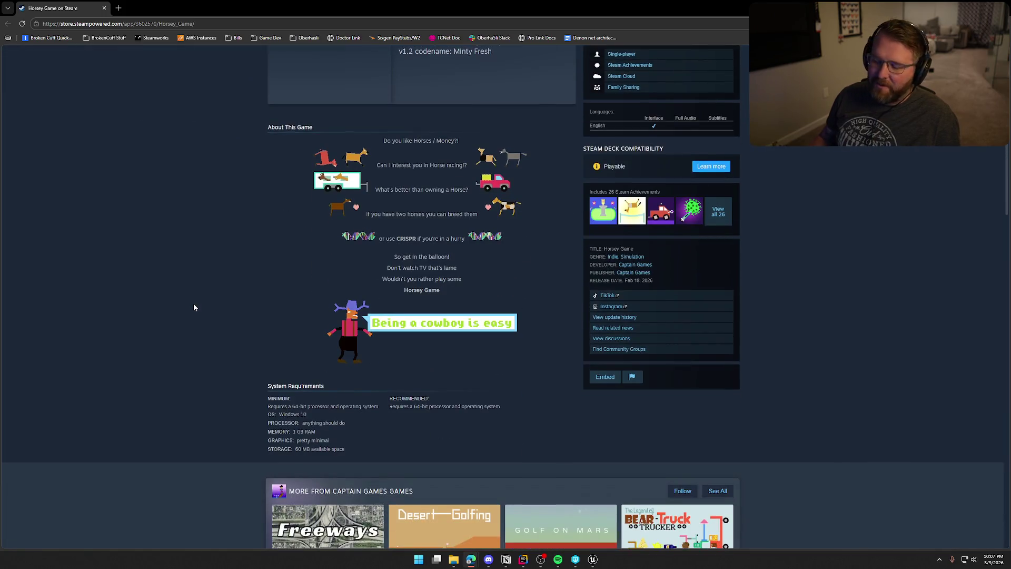
scroll(194, 303, "up", 7)
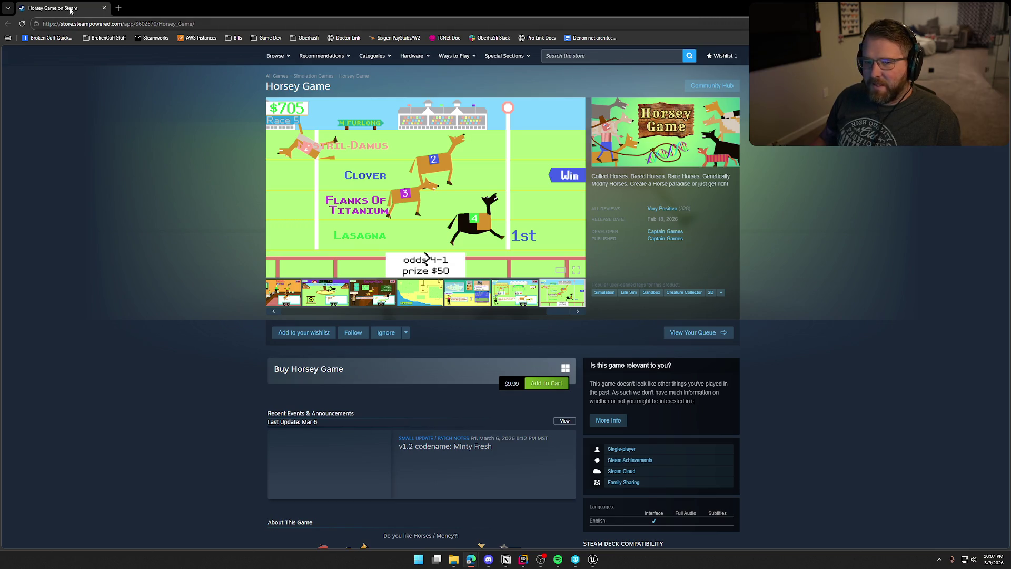
key("alt+Tab")
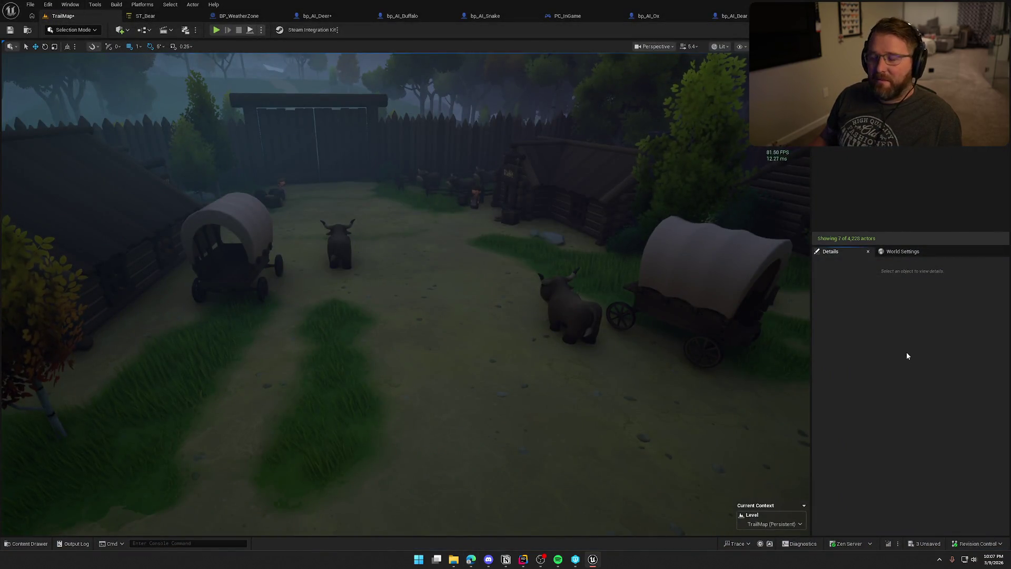
Recall 'net.AllowPIESeamlessTravel true' from the console history and run it
scroll(490, 372, "down", 3)
key("grave")
key("Up")
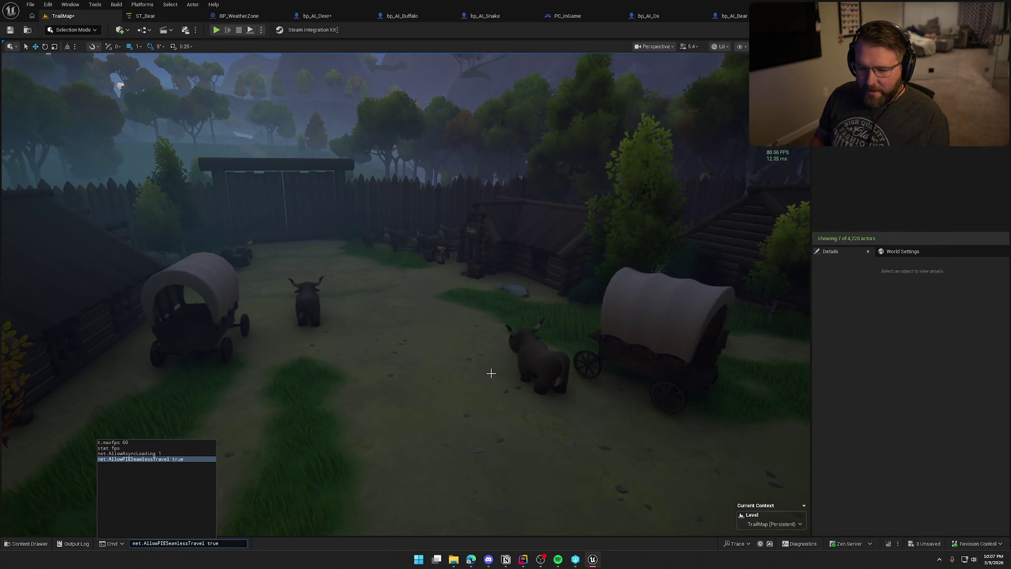
key("Escape")
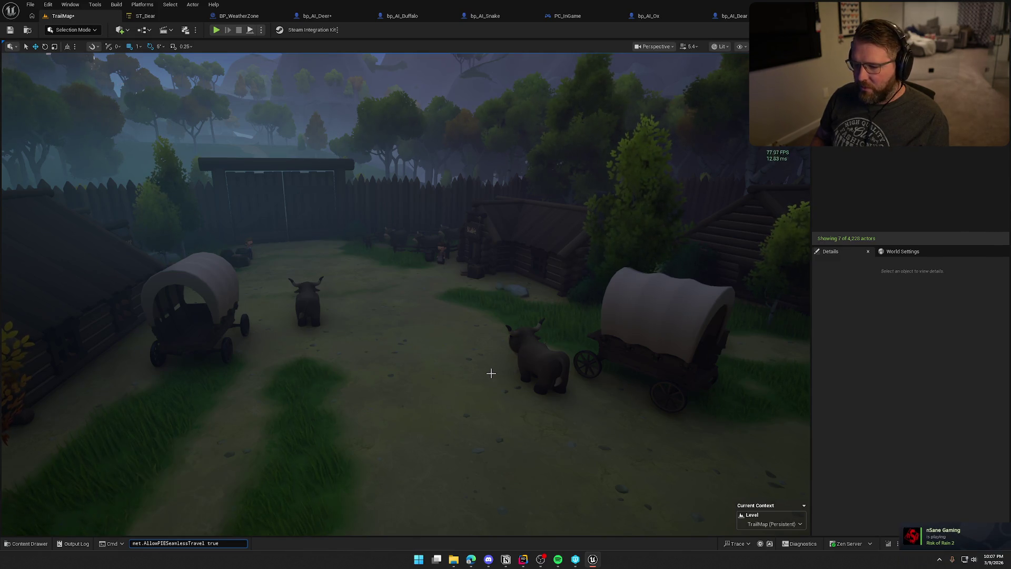
key("Return")
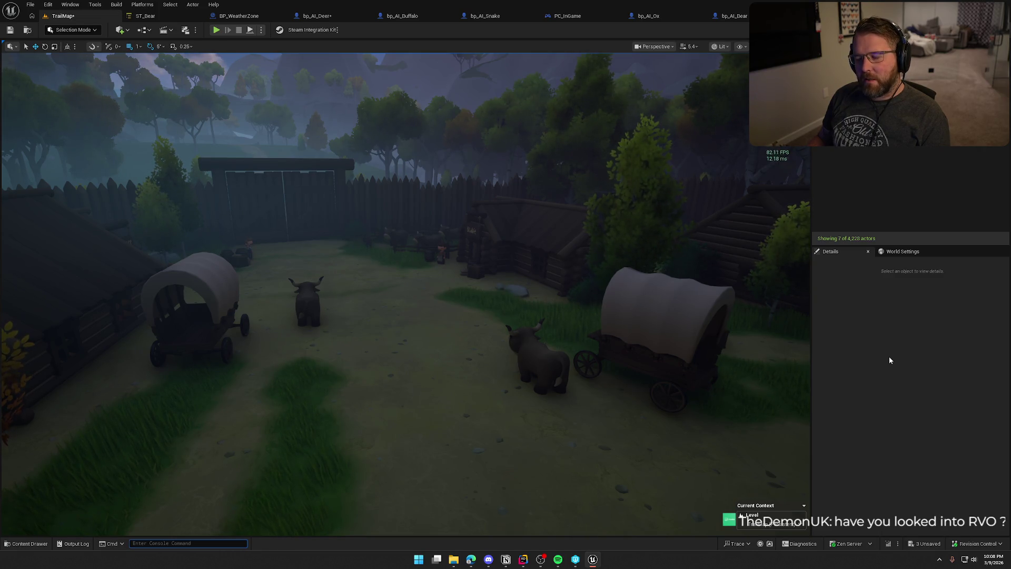
Switch to bp_AI_Buffalo and select its Character Movement (CharMoveComp) component
left_click(401, 16)
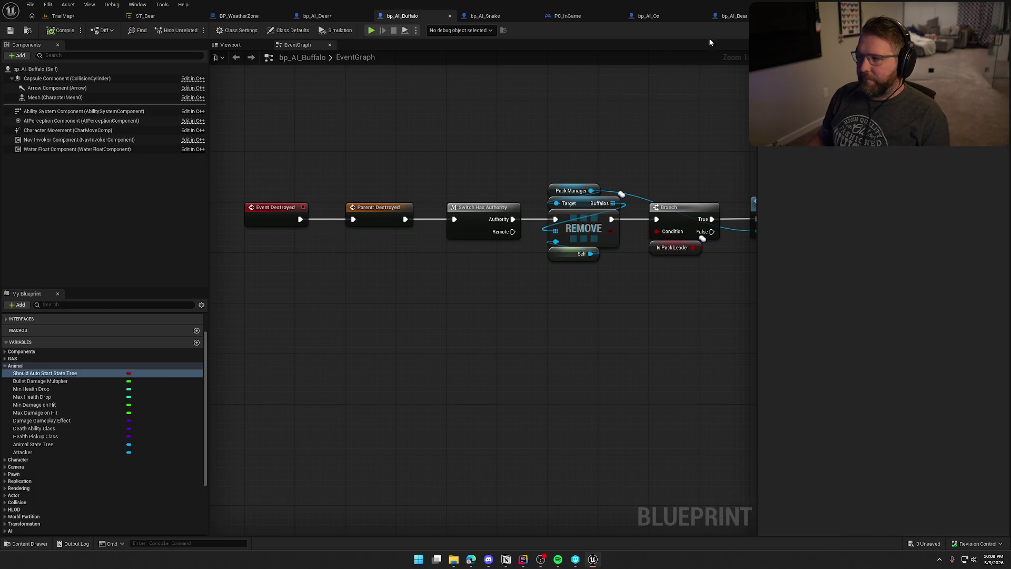
left_click(37, 69)
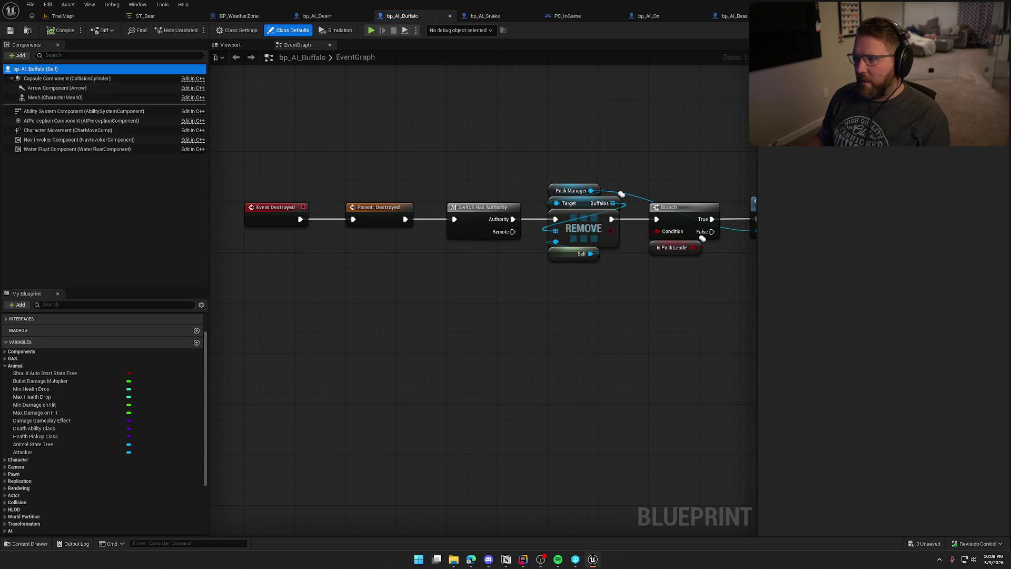
left_click(87, 132)
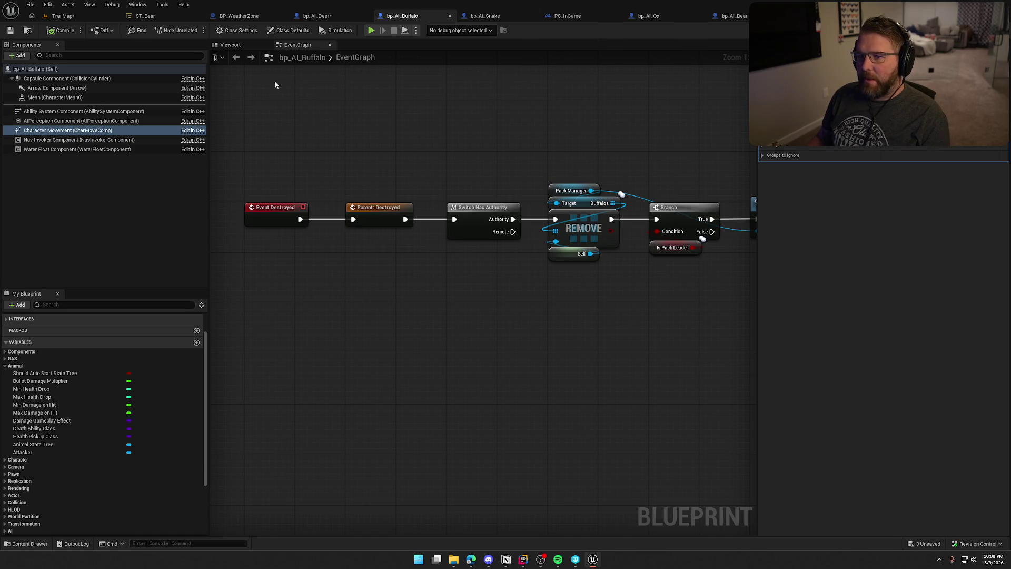
key("ctrl+space")
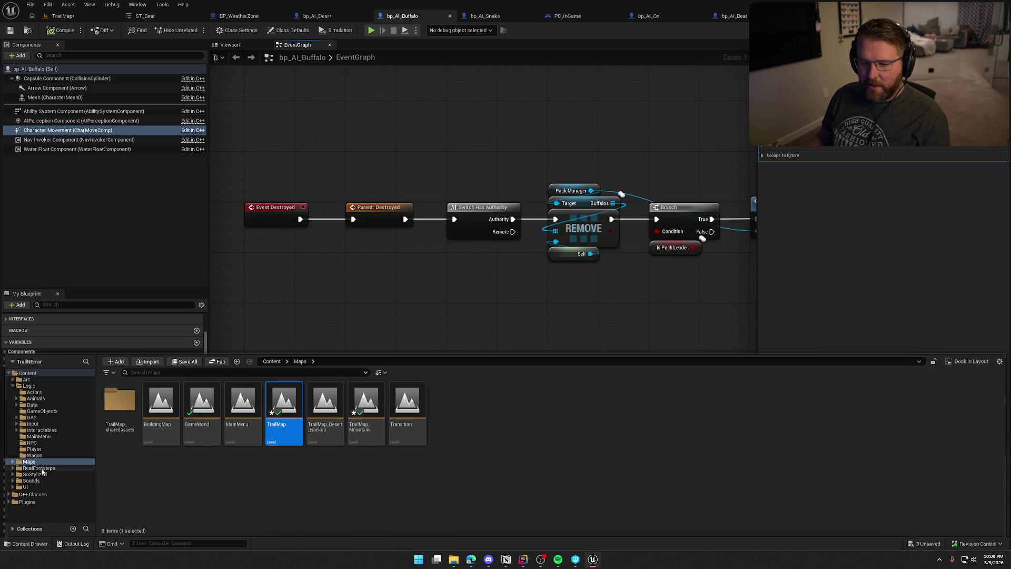
Open the bp_AVSWagon blueprint from the Logic/Wagon folder
left_click(33, 455)
left_click(117, 407)
double_click(117, 406)
scroll(97, 238, "down", 5)
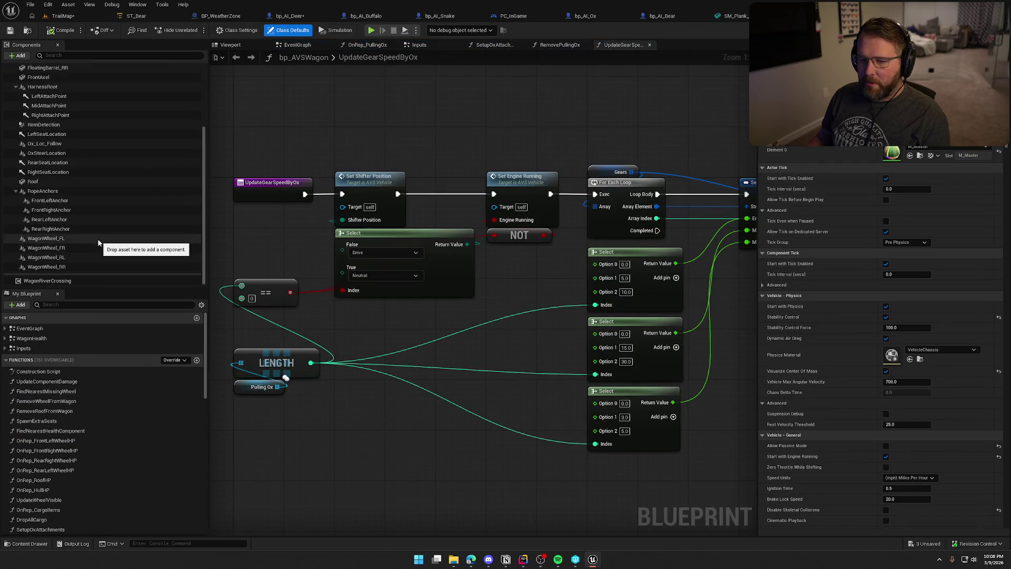
scroll(78, 275, "up", 5)
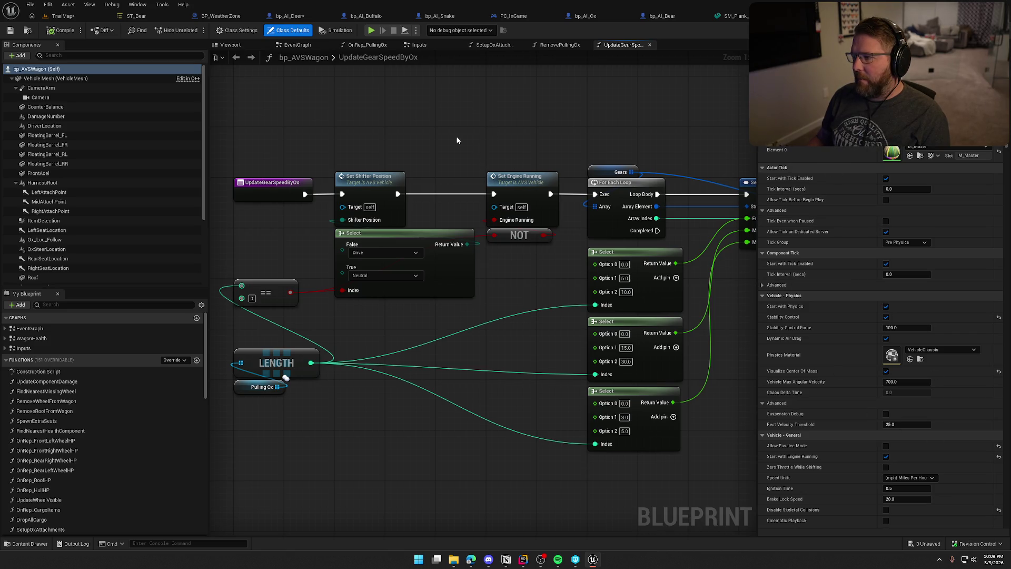
Review bp_AVSWagon's Class Defaults, then switch to the bp_AI_Deer blueprint
left_click(62, 16)
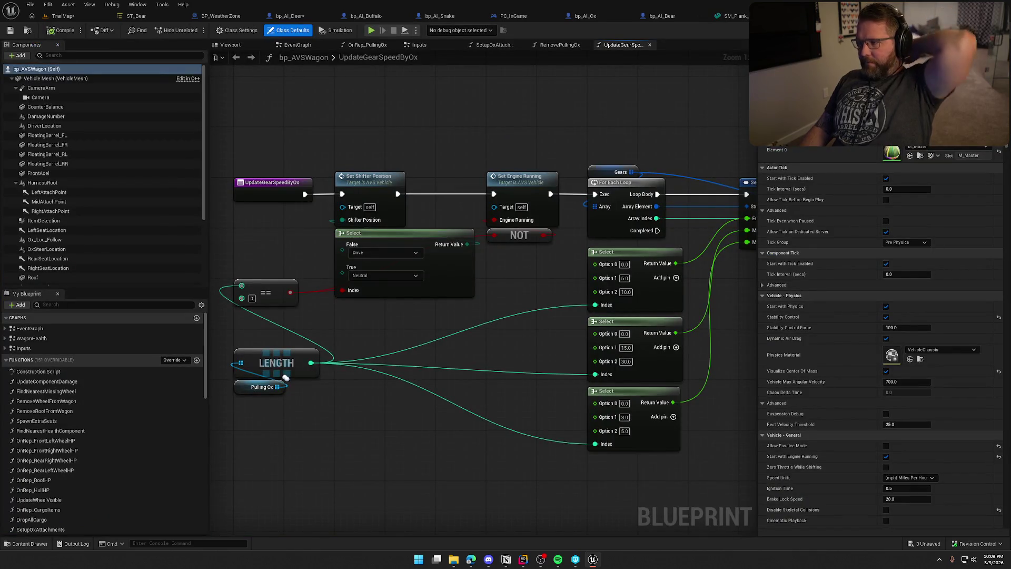
scroll(884, 337, "down", 5)
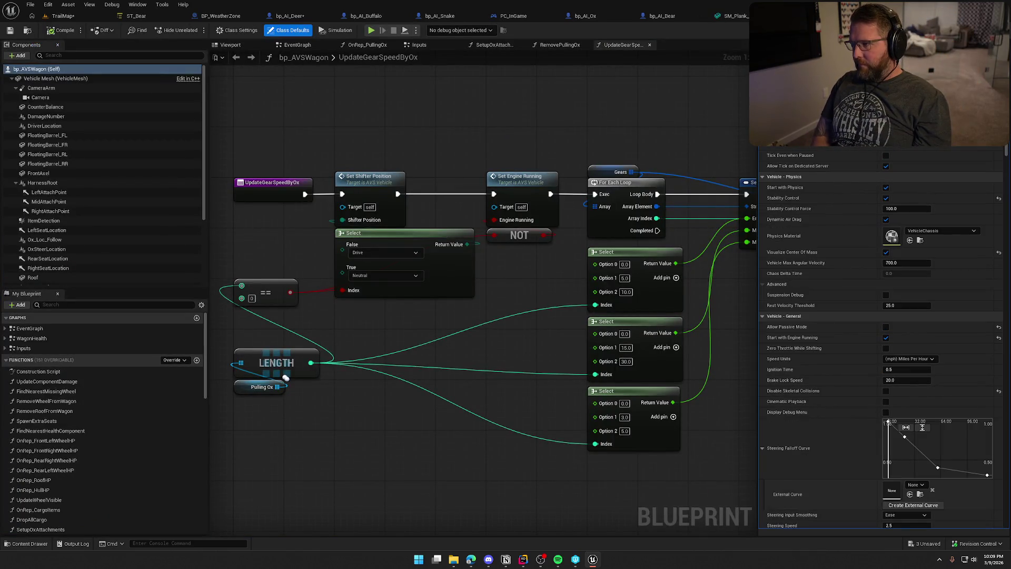
scroll(884, 337, "up", 2)
scroll(884, 337, "up", 3)
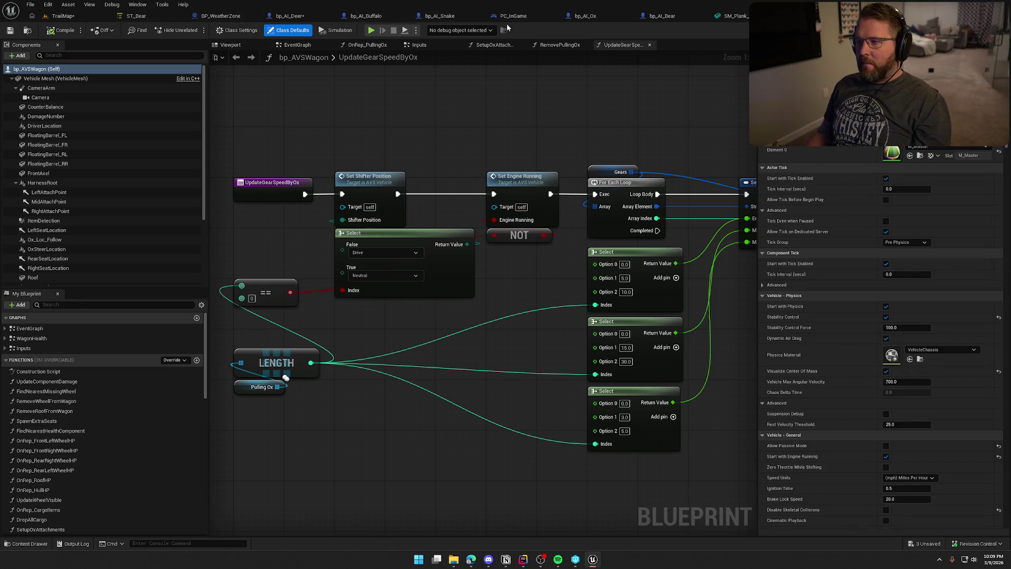
left_click(304, 17)
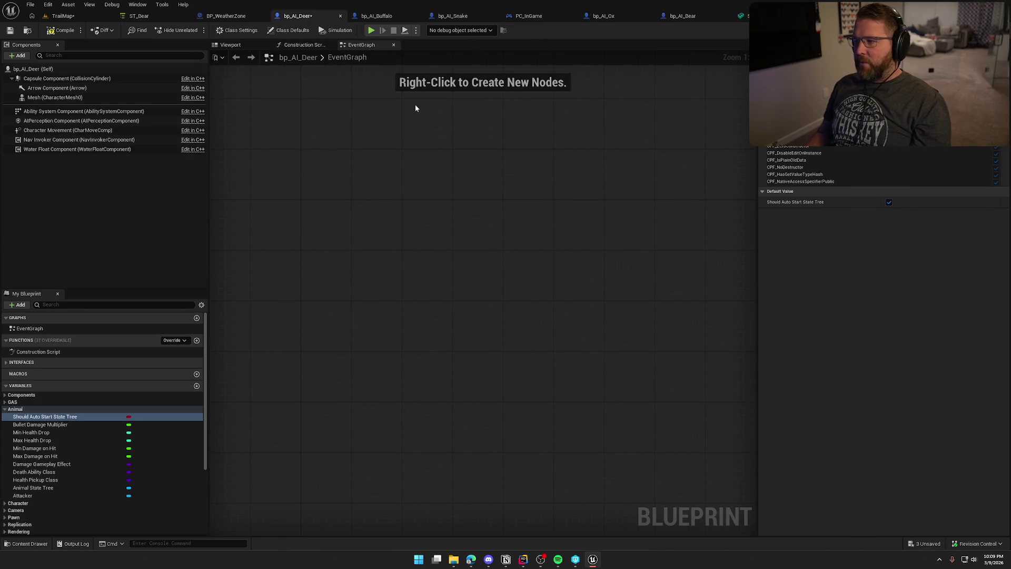
Review bp_AI_Buffalo's Character Movement details, then bring up the ST_Bear State Tree
left_click(375, 15)
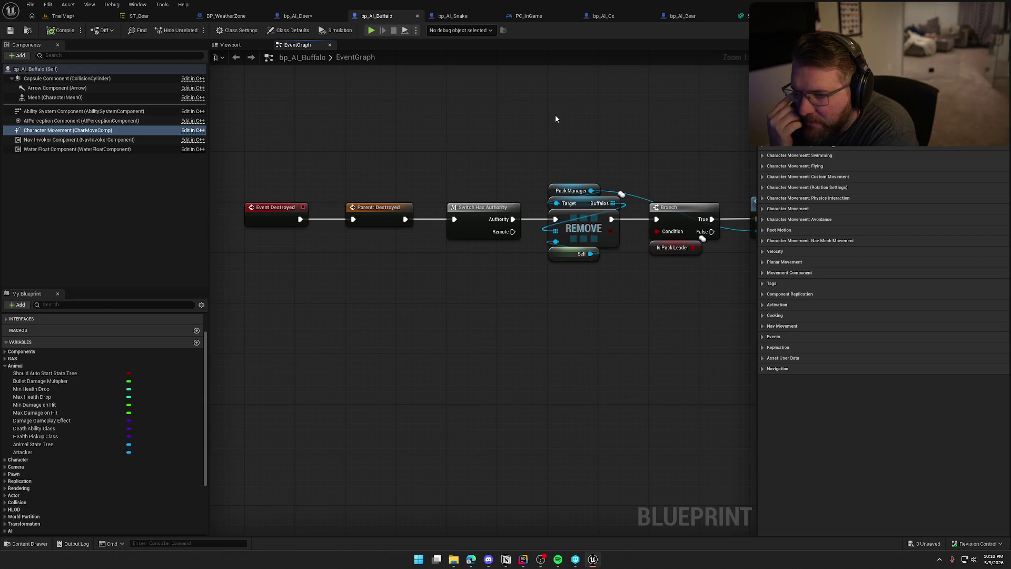
left_click(138, 15)
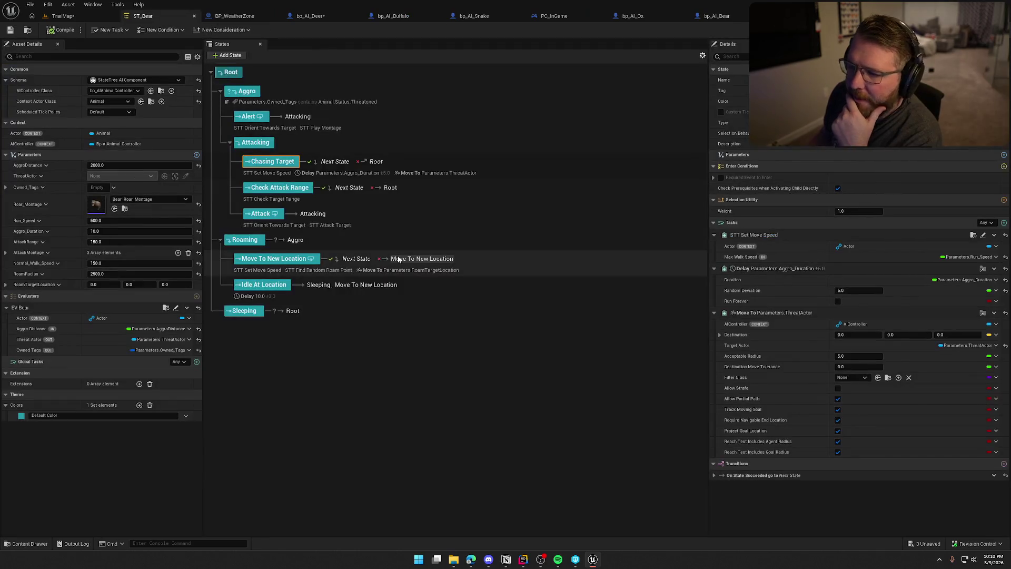
Turn off Require Navigable End Location on Chasing Target's Move To ThreatActor task
left_click(790, 313)
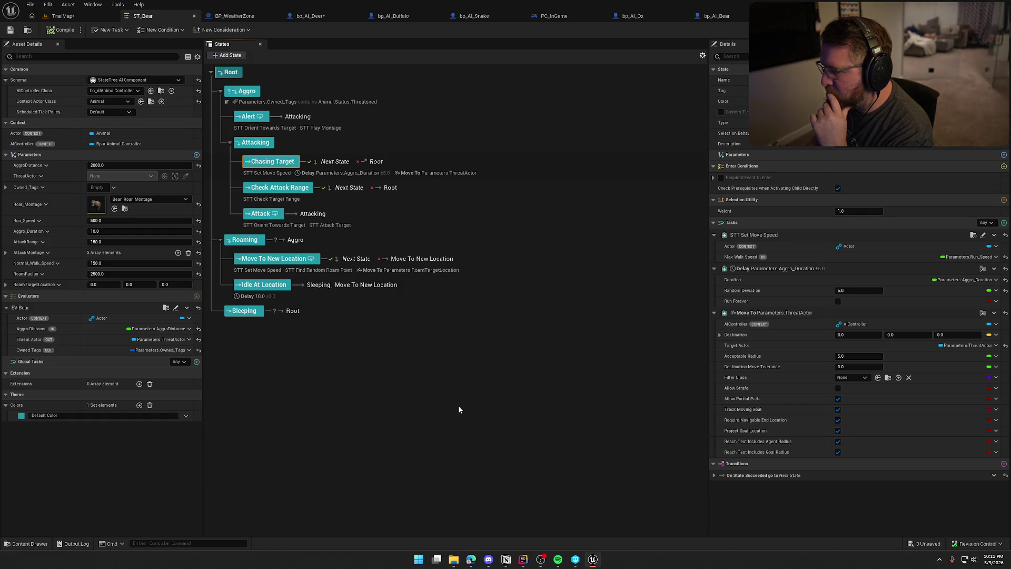
mouse_move(751, 425)
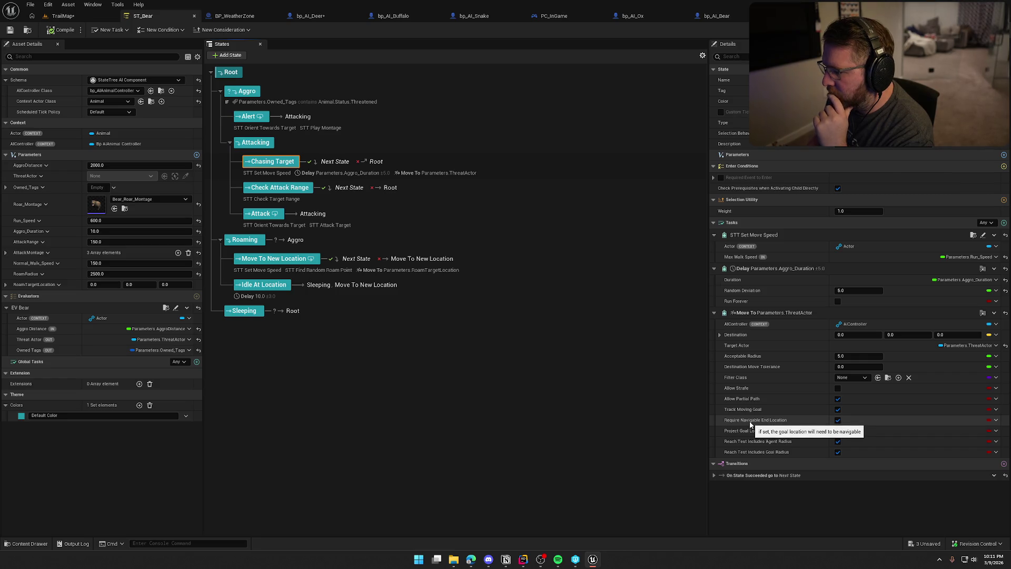
left_click(838, 420)
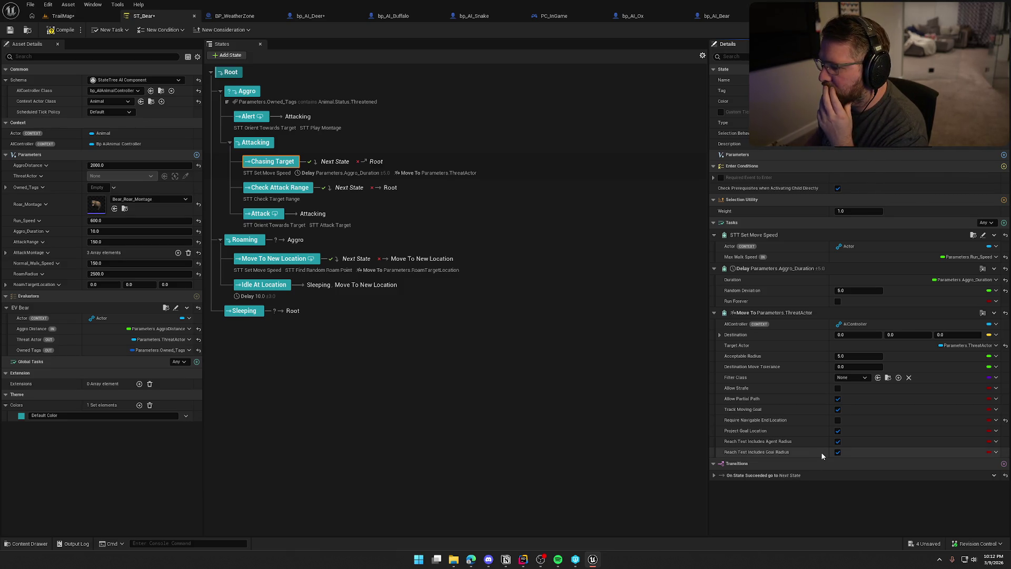
mouse_move(741, 431)
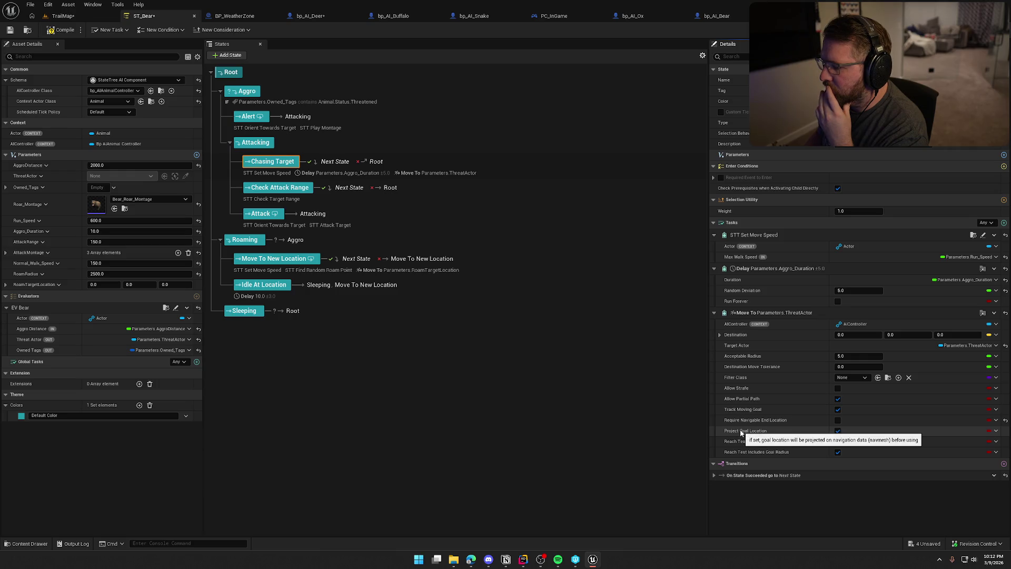
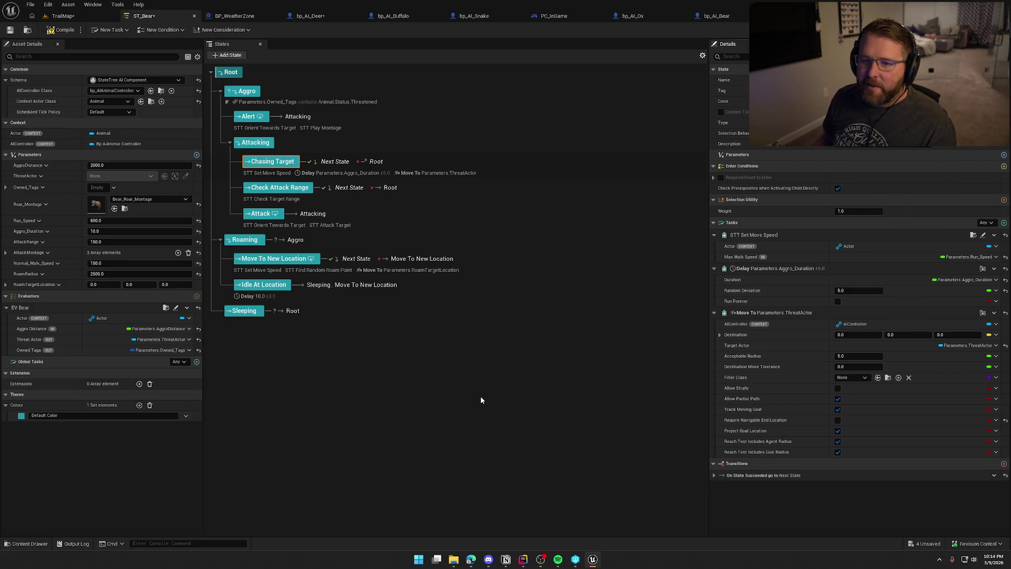
Compile ST_Bear with the asset checked out, glance at TrailMap with navmesh hidden, then return
left_click(58, 29)
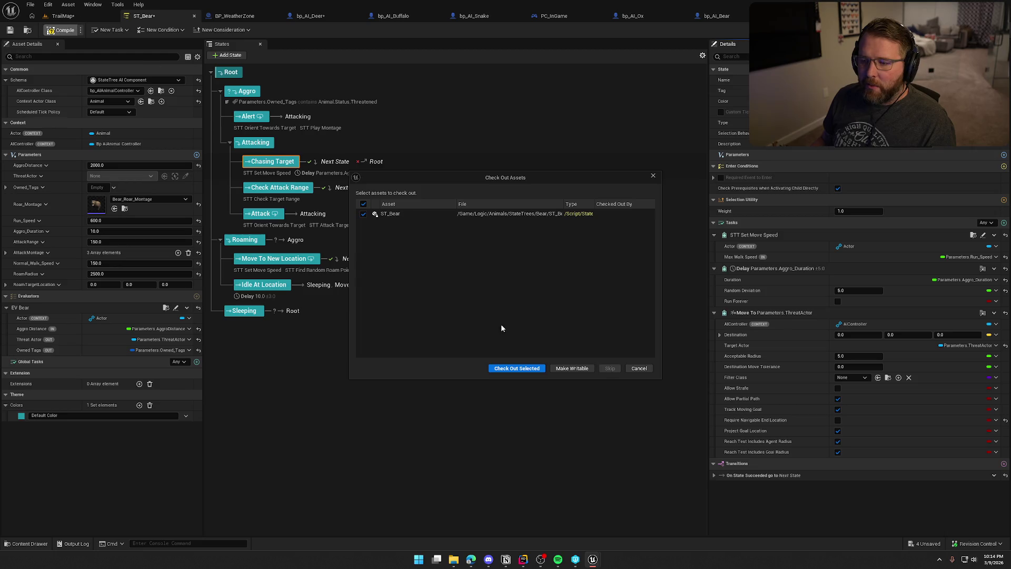
left_click(519, 369)
left_click(63, 16)
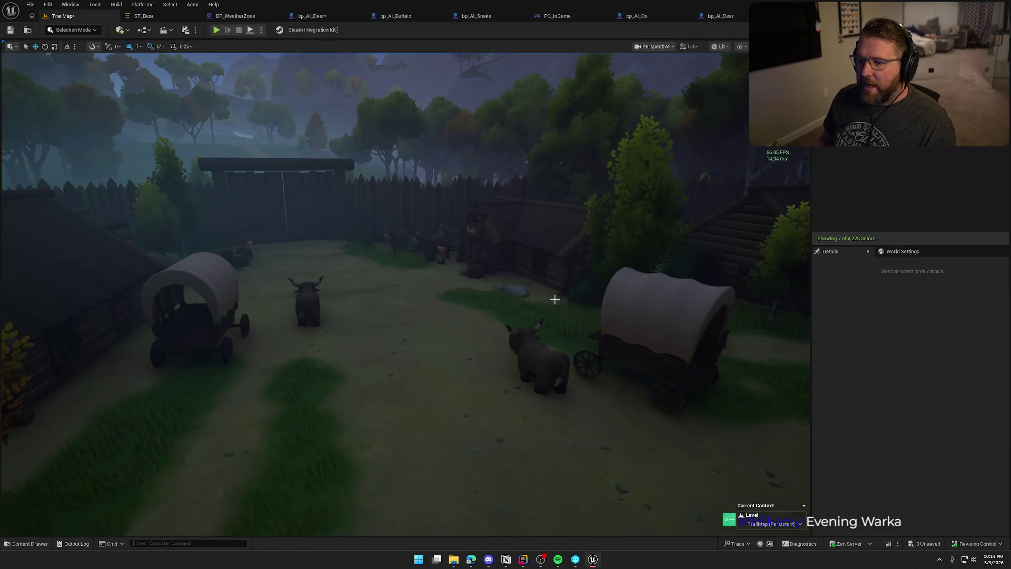
scroll(478, 267, "up", 3)
scroll(478, 267, "down", 10)
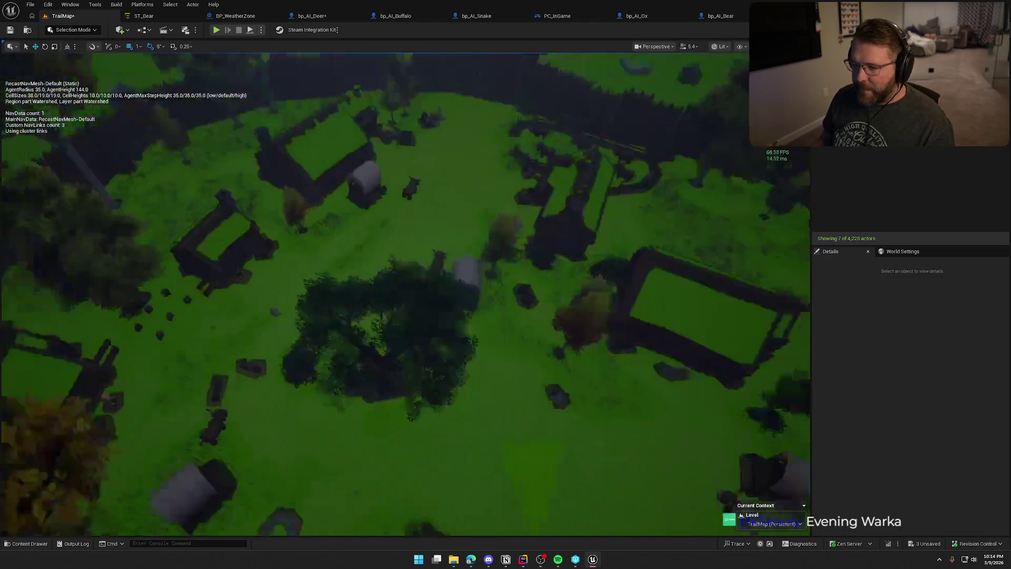
scroll(478, 267, "up", 3)
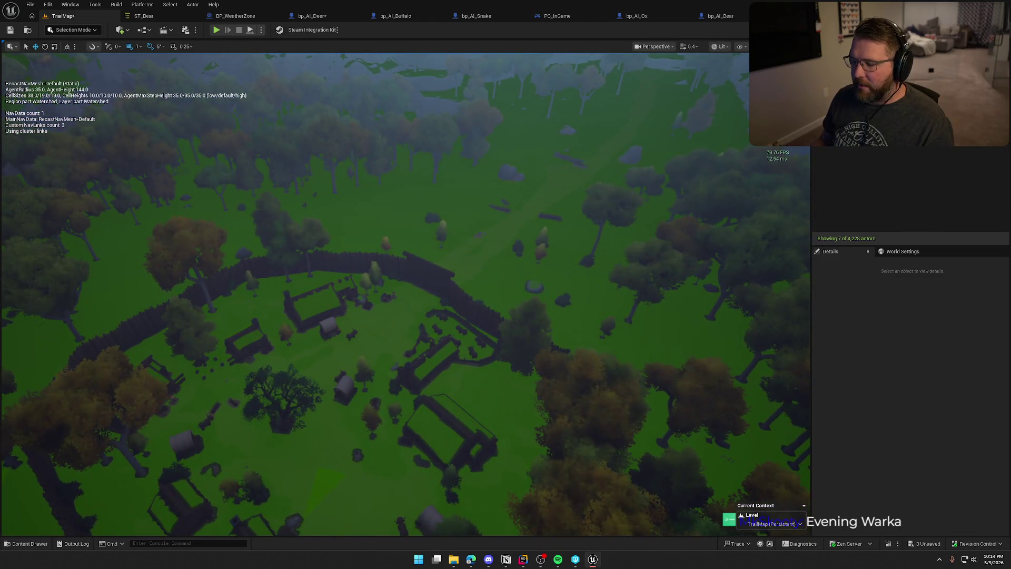
scroll(405, 294, "up", 8)
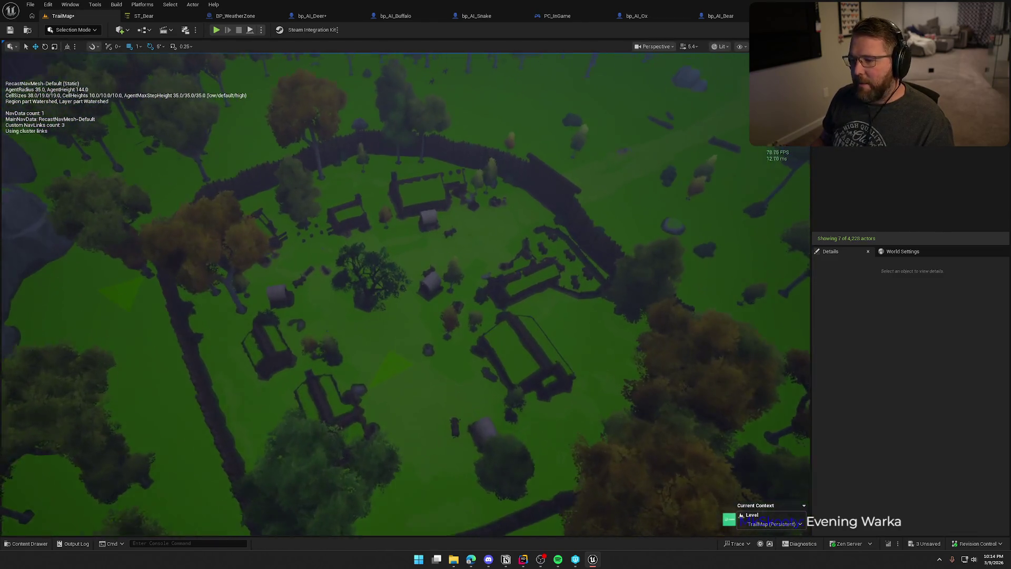
scroll(478, 268, "up", 10)
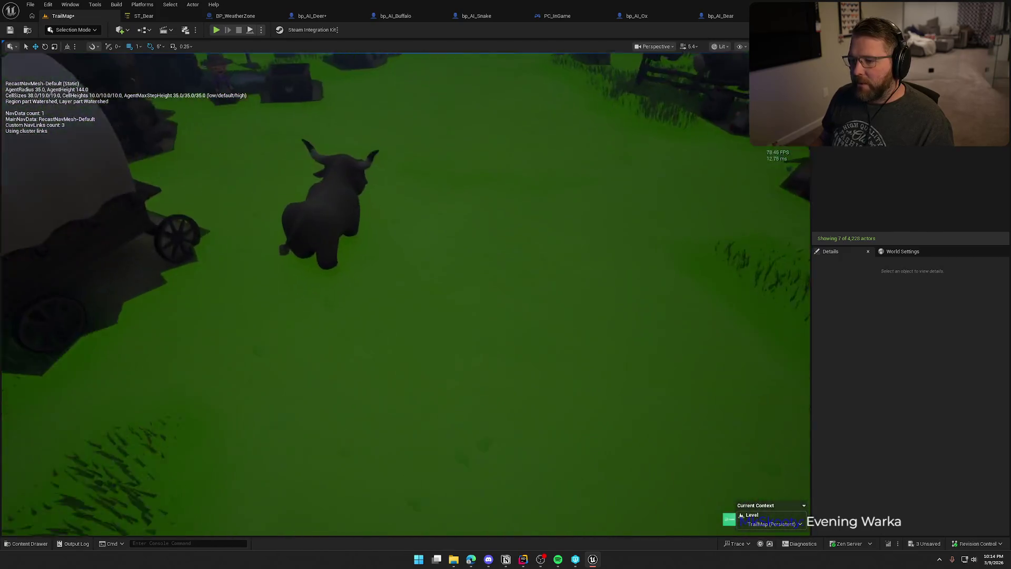
key("p")
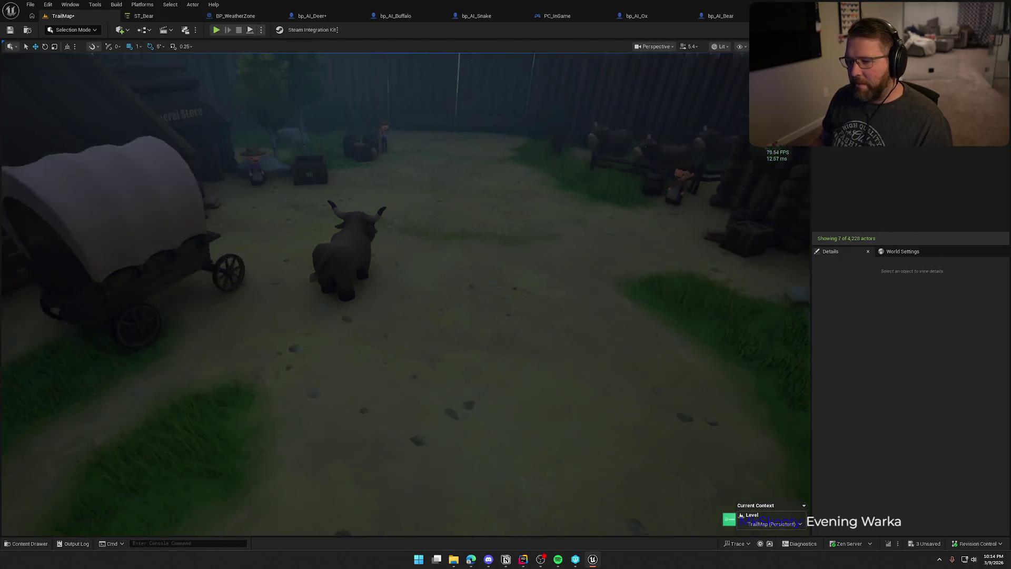
scroll(474, 252, "down", 5)
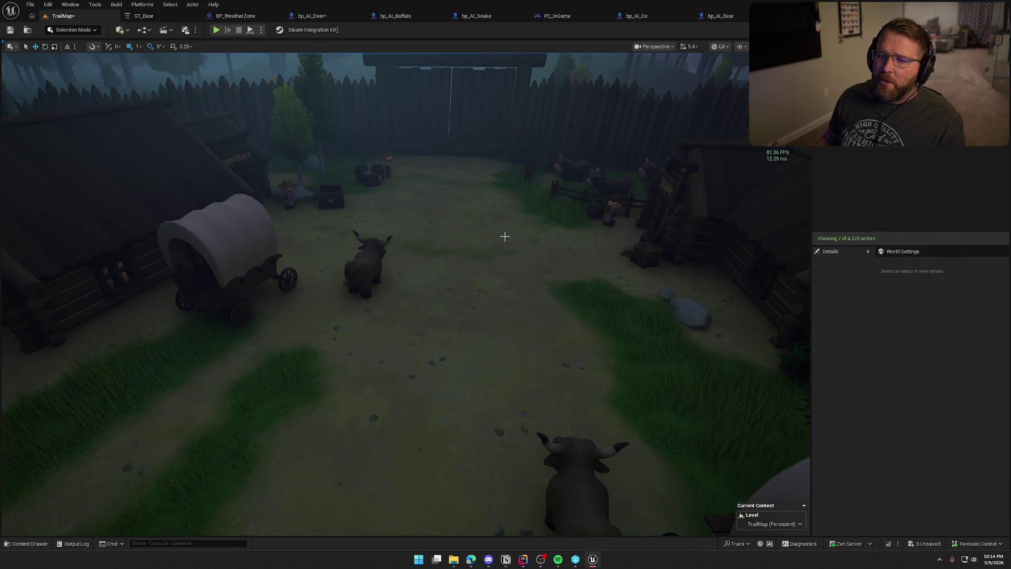
left_click(143, 16)
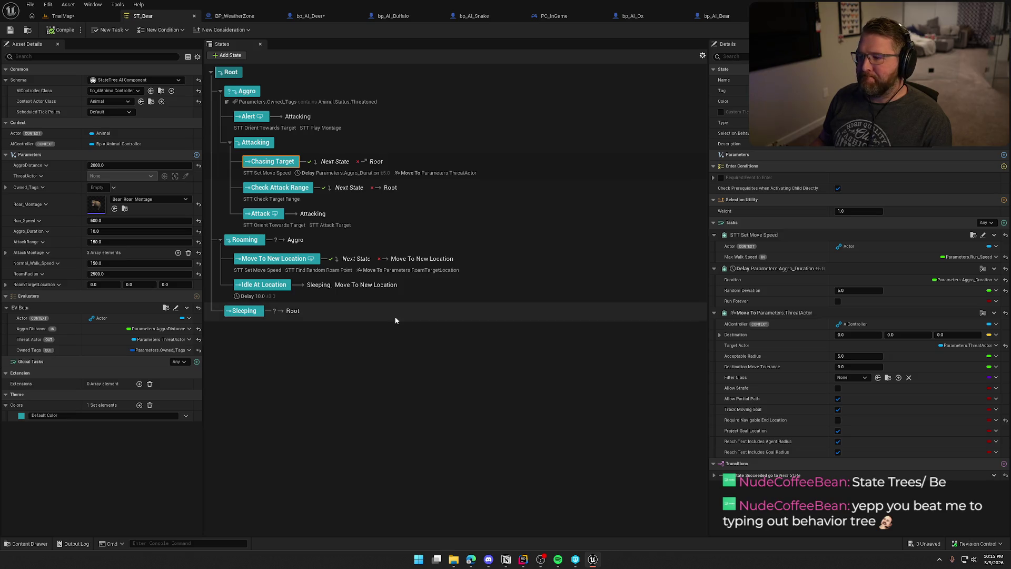
Go to the TrailMap level, toggle the navmesh overlay off, and fly back over the village
key("alt+Tab")
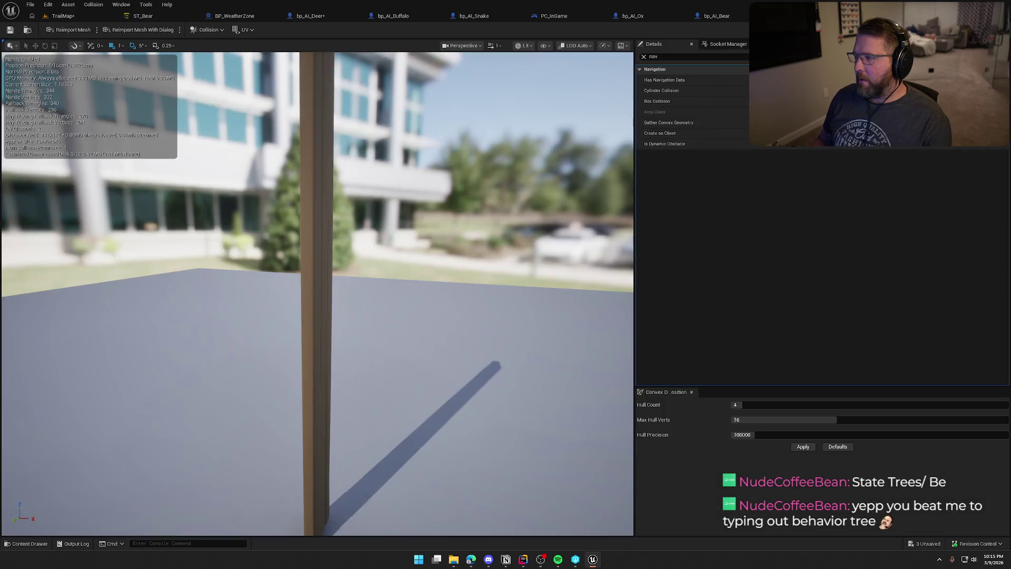
key("alt+Tab")
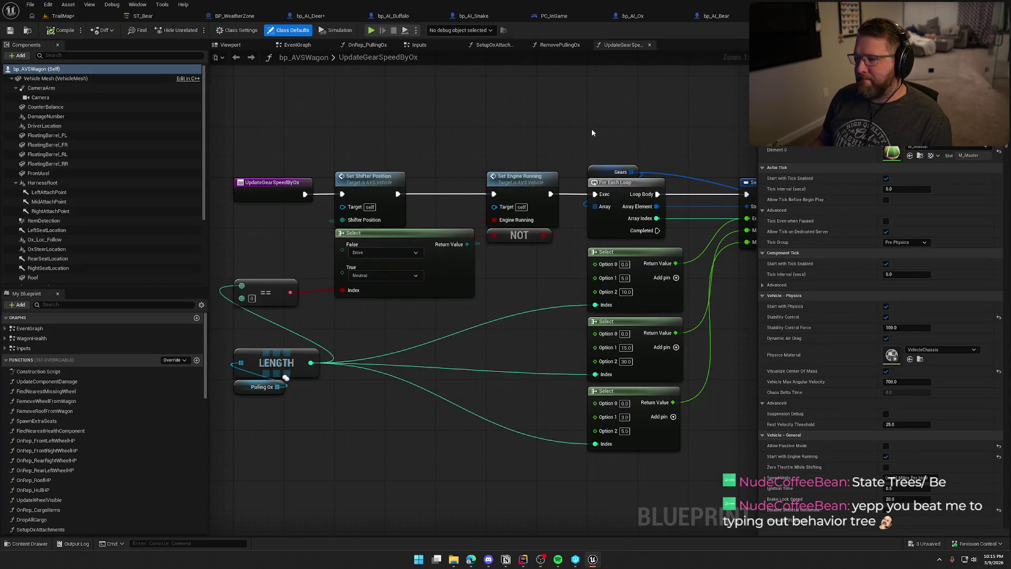
left_click(63, 16)
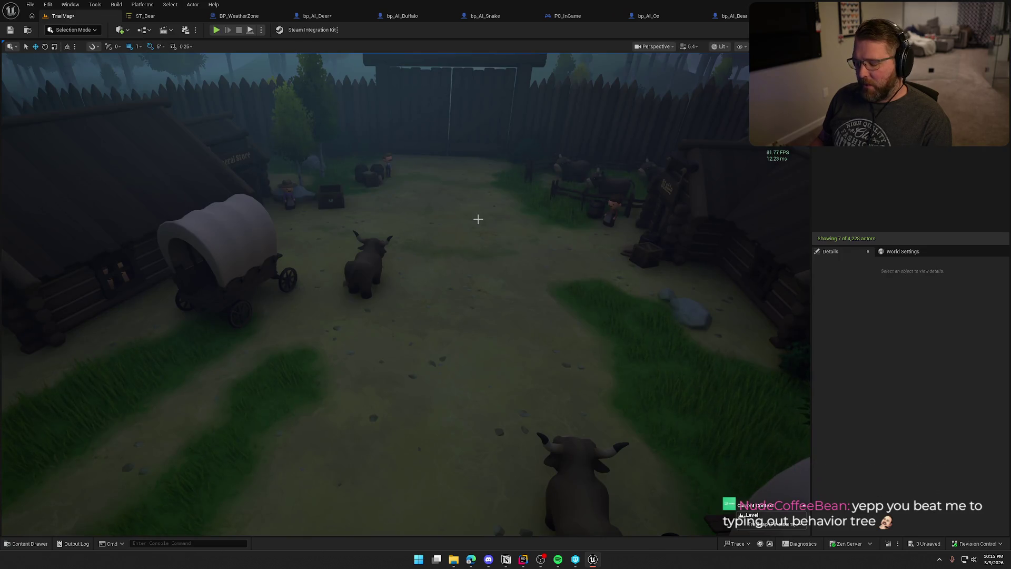
left_click_drag(477, 219, 478, 218)
key("p")
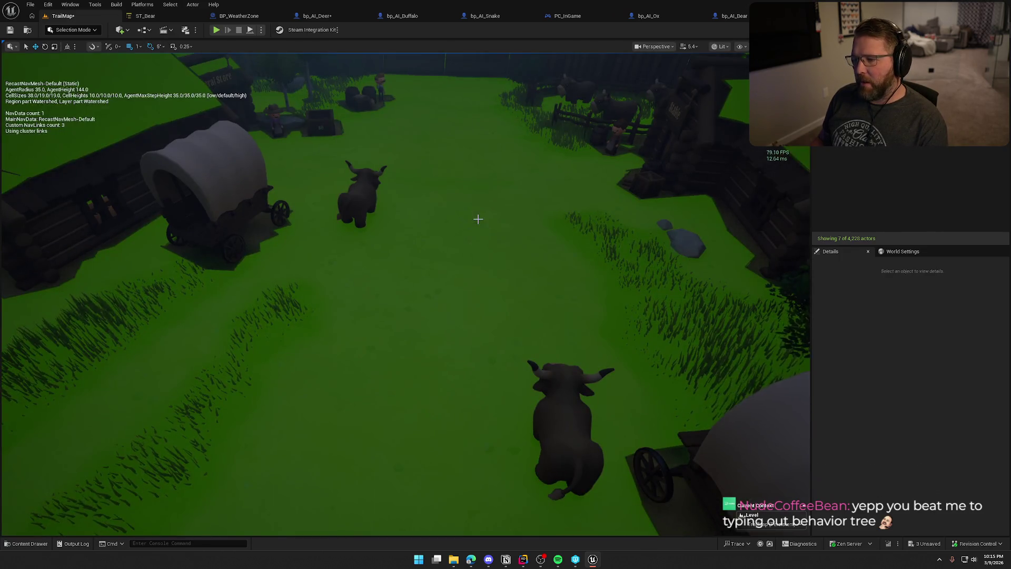
key("p")
left_click_drag(478, 219, 477, 219)
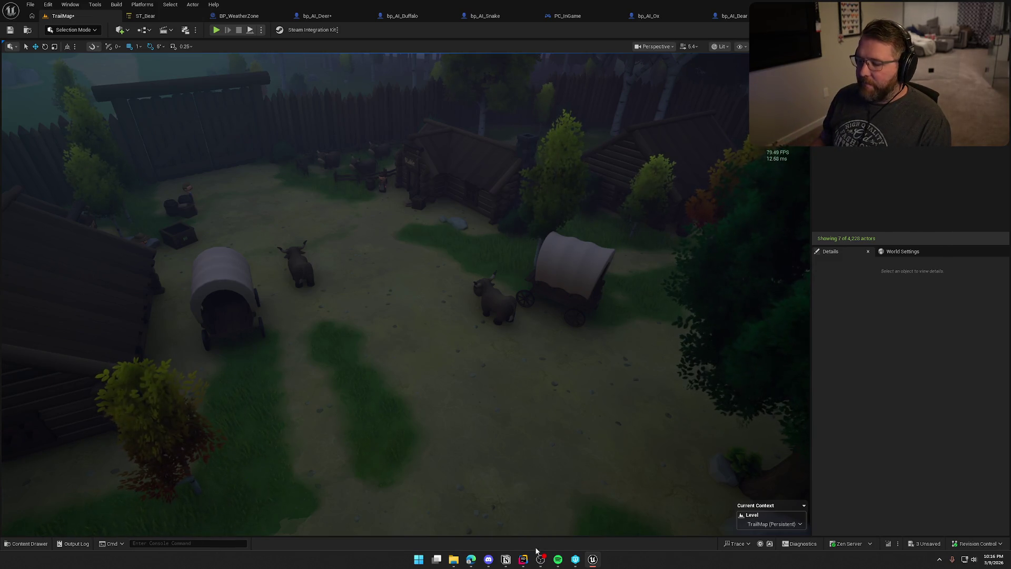
Delete the NavigationSystem dependency from TrailNError.Build.cs, then save all content back in Unreal
left_click(523, 559)
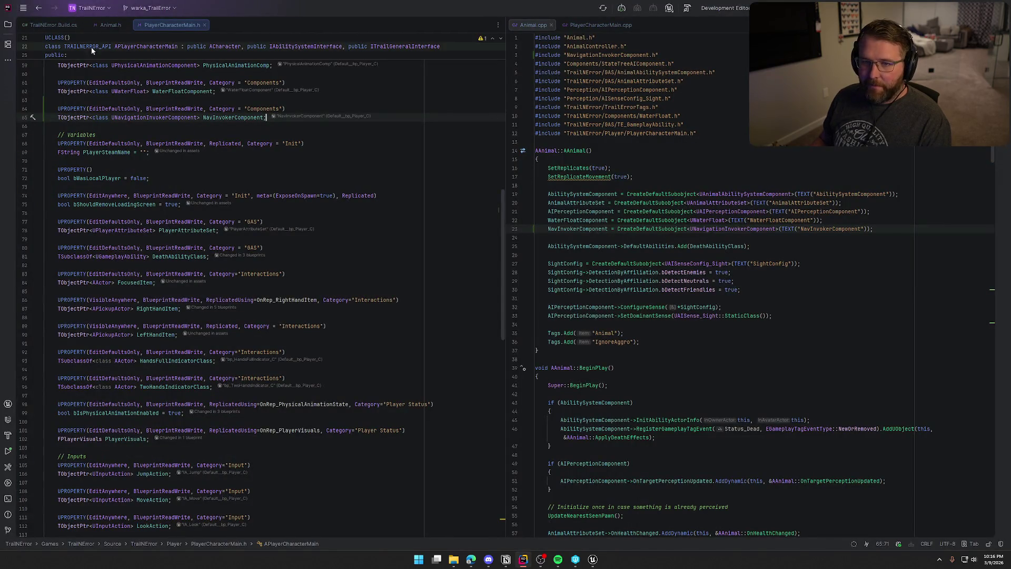
left_click(42, 24)
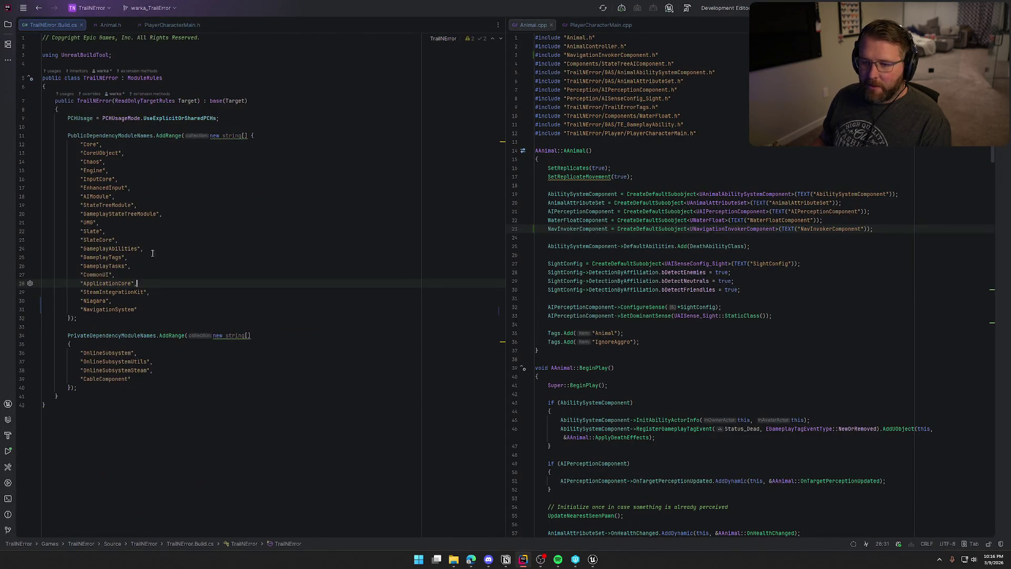
left_click(149, 309)
key("BackSpace")
key("BackSpace")
key("BackSpace")
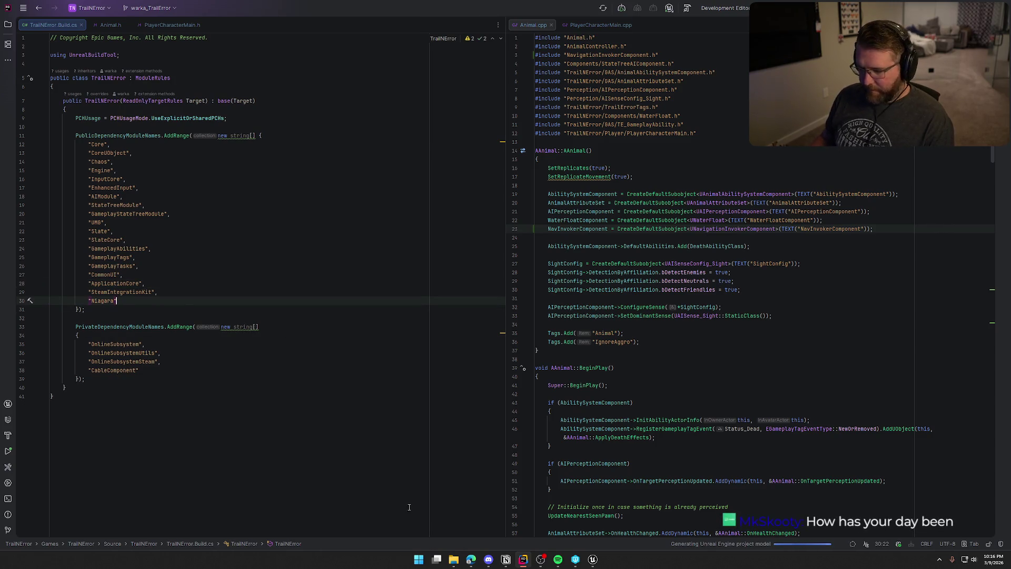
key("alt+Tab")
key("ctrl+shift+s")
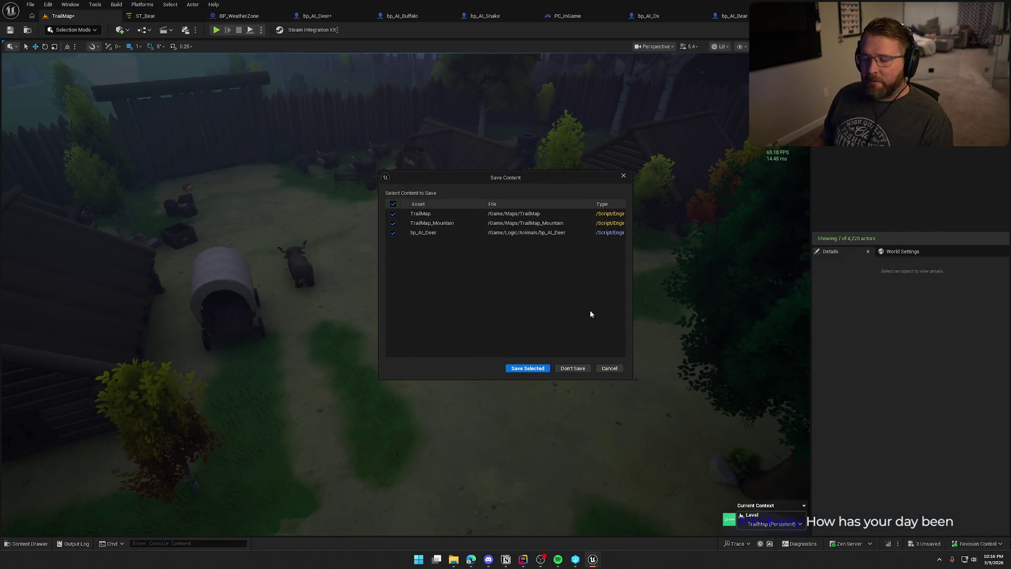
Save the selected TrailMap, TrailMap_Mountain and bp_AI_Deer assets, then return to Rider
left_click(527, 369)
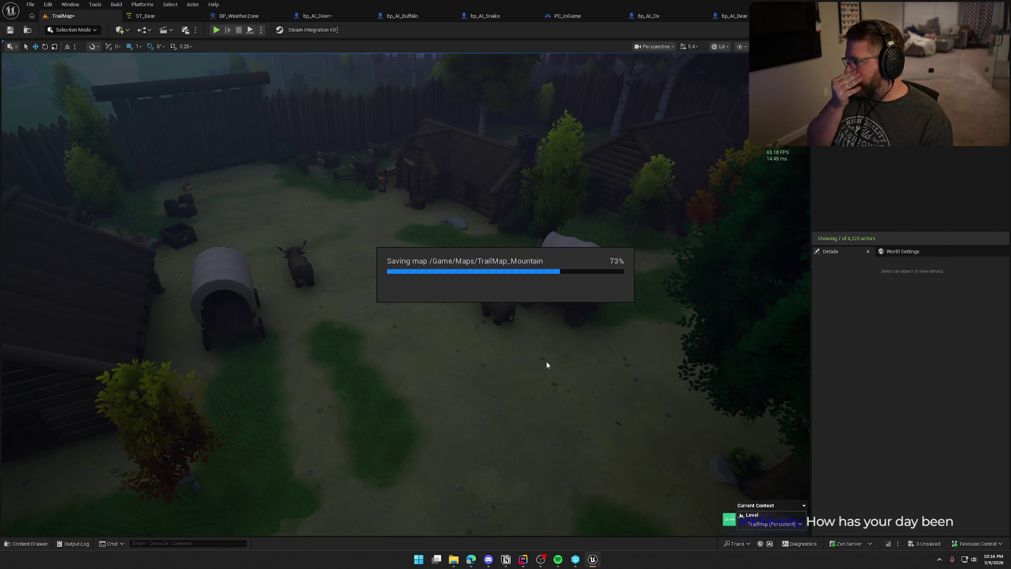
key("alt+Tab")
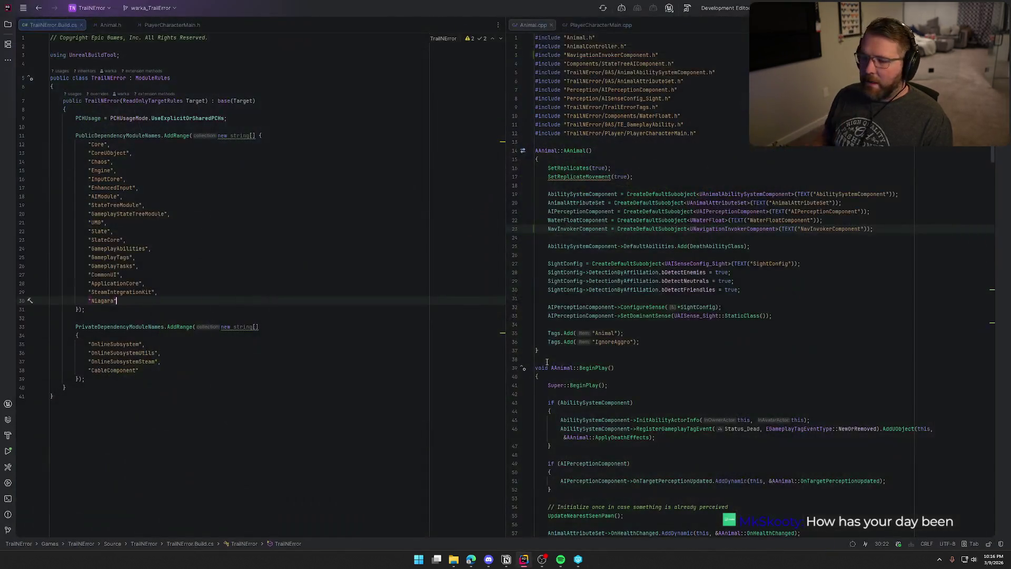
Remove the NavInvokerComponent property, its creation line and the NavigationInvokerComponent.h include from Animal
left_click(111, 25)
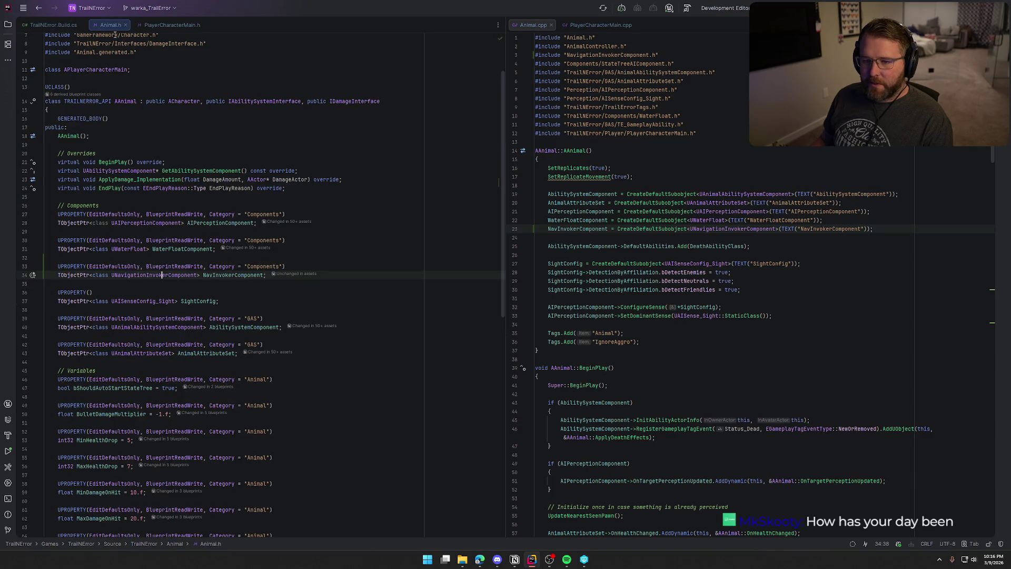
left_click_drag(267, 275, 24, 270)
key("BackSpace")
key("BackSpace")
key("BackSpace")
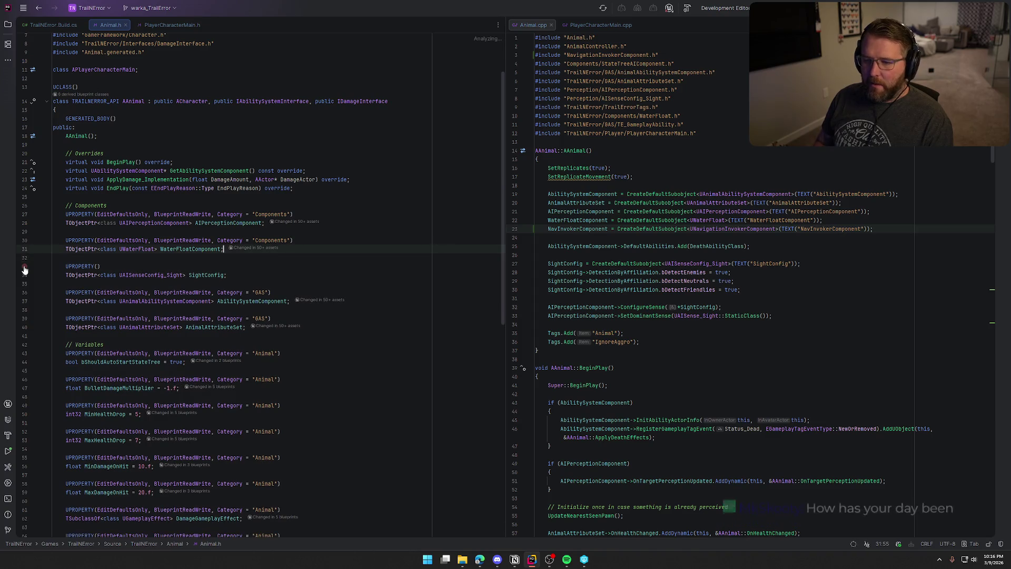
left_click_drag(873, 228, 532, 228)
key("BackSpace")
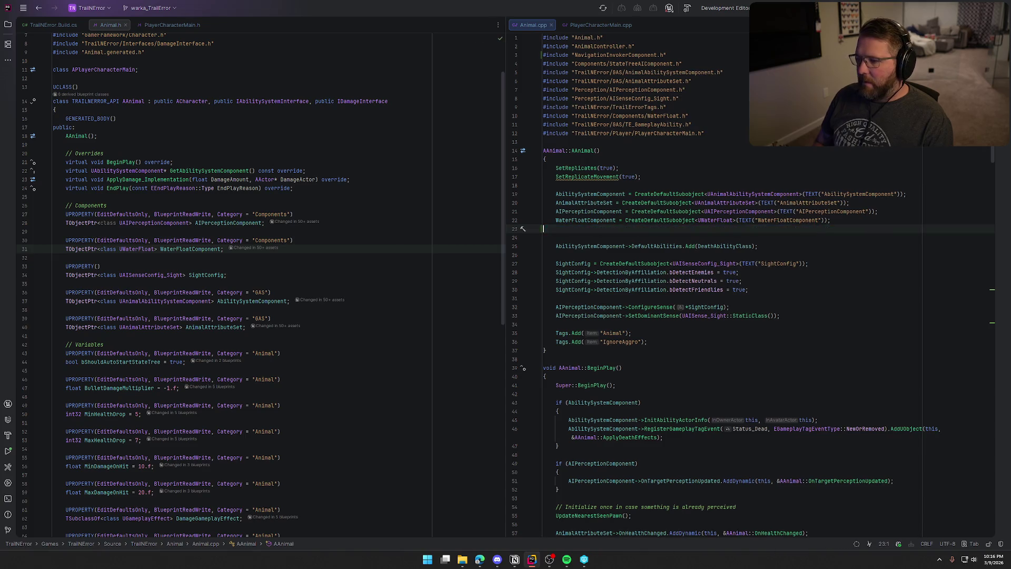
key("BackSpace")
left_click(678, 58)
key("shift+Home")
key("BackSpace")
key("BackSpace")
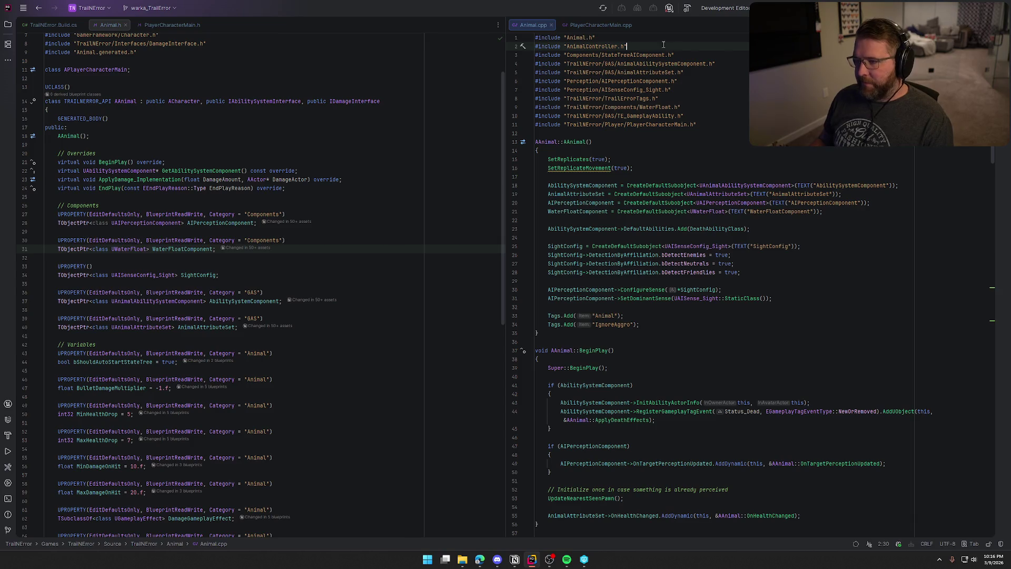
Remove the NavInvokerComponent property, creation line and unused include from PlayerCharacterMain
left_click(172, 25)
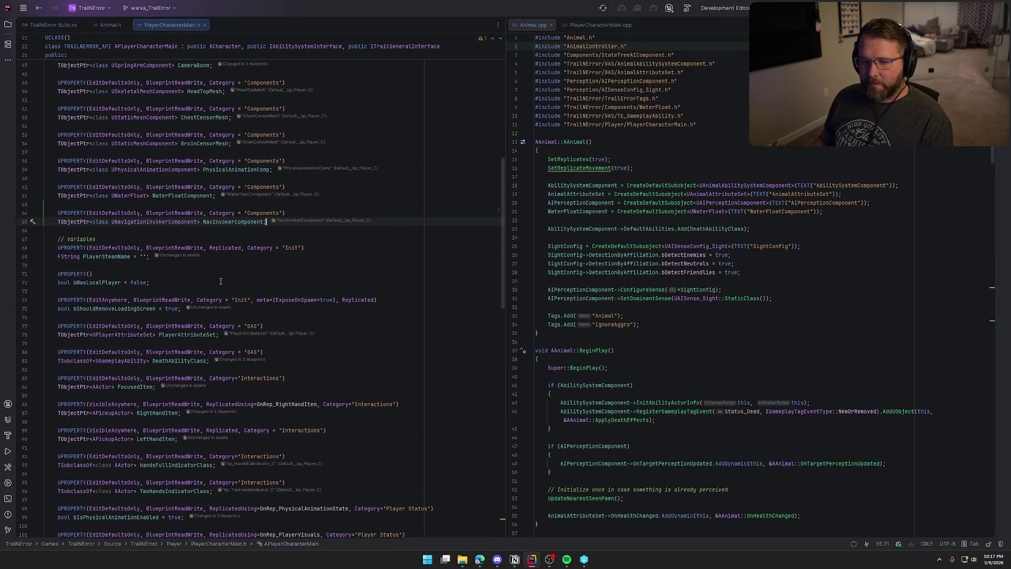
mouse_move(267, 222)
left_mouse_down()
mouse_move(6, 222)
mouse_move(2, 213)
left_mouse_up()
key("BackSpace")
key("BackSpace")
key("BackSpace")
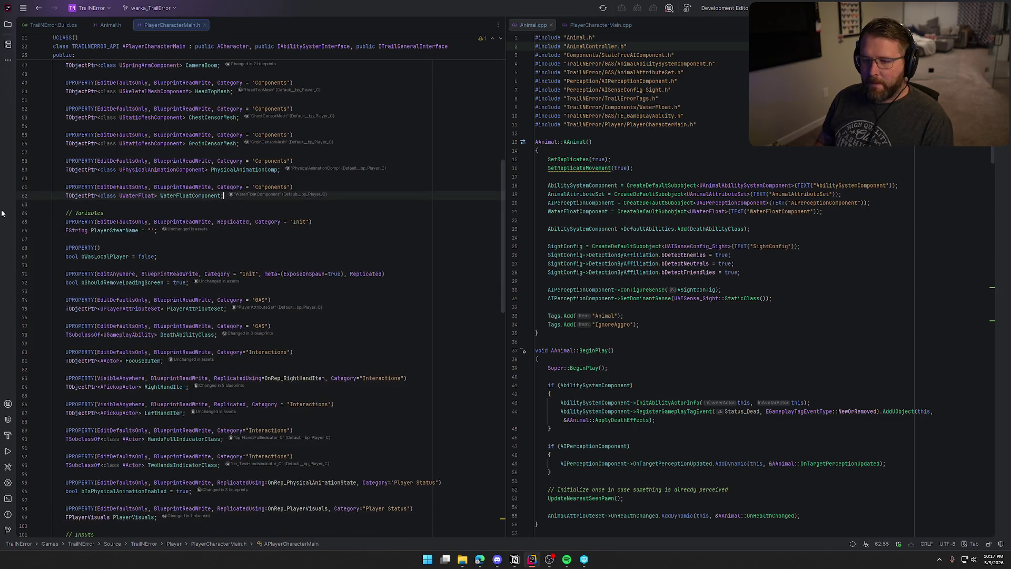
left_click(599, 24)
key("Home")
key("Home")
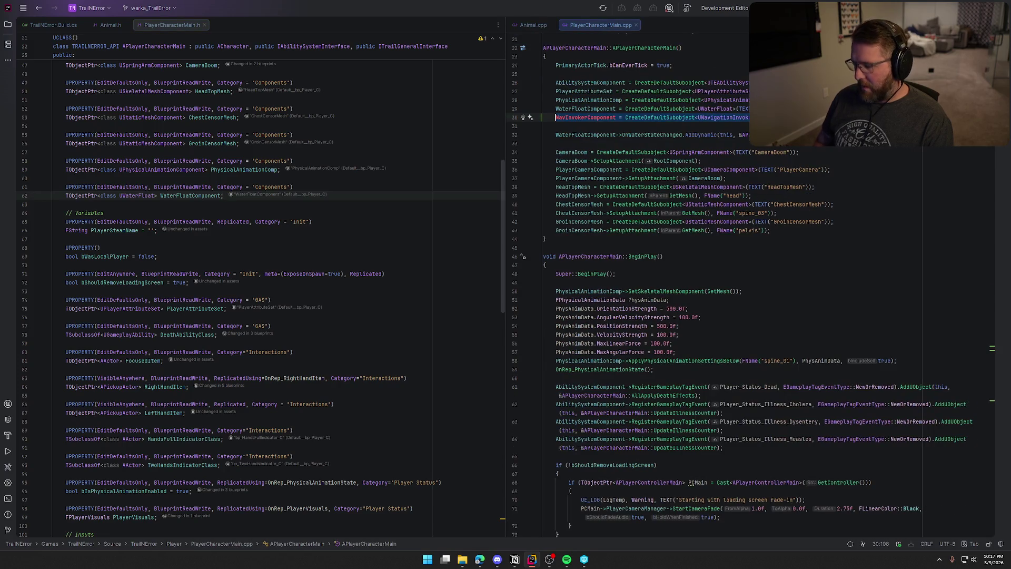
key("shift+End")
key("BackSpace")
key("BackSpace")
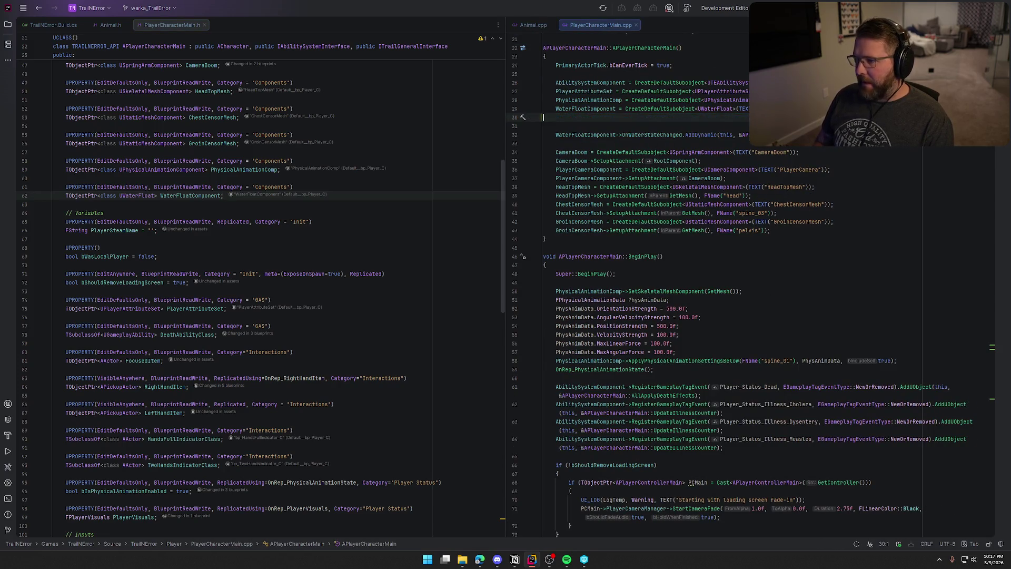
scroll(739, 123, "up", 5)
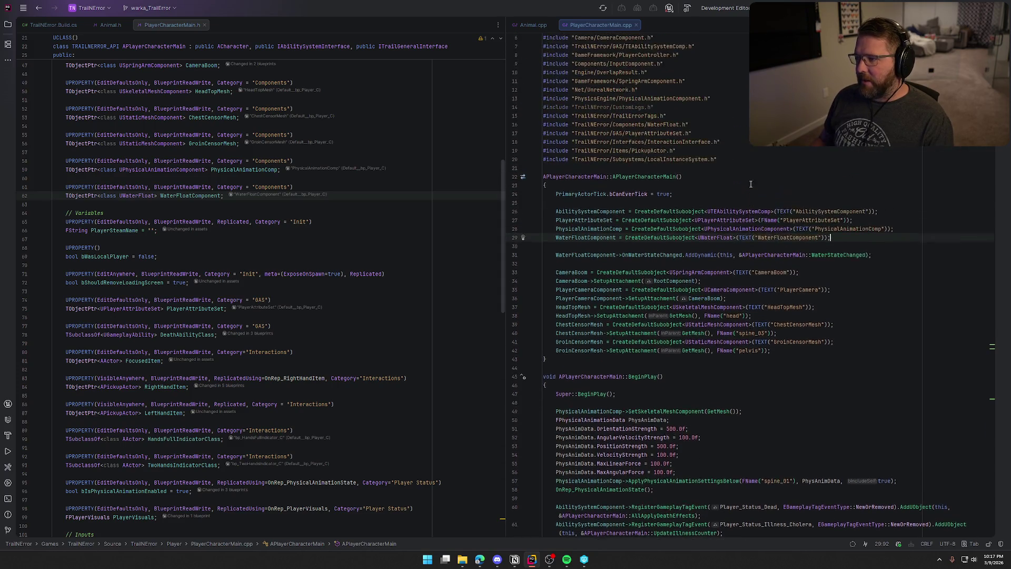
scroll(728, 169, "up", 2)
left_click(697, 55)
key("shift+Home")
key("BackSpace")
key("BackSpace")
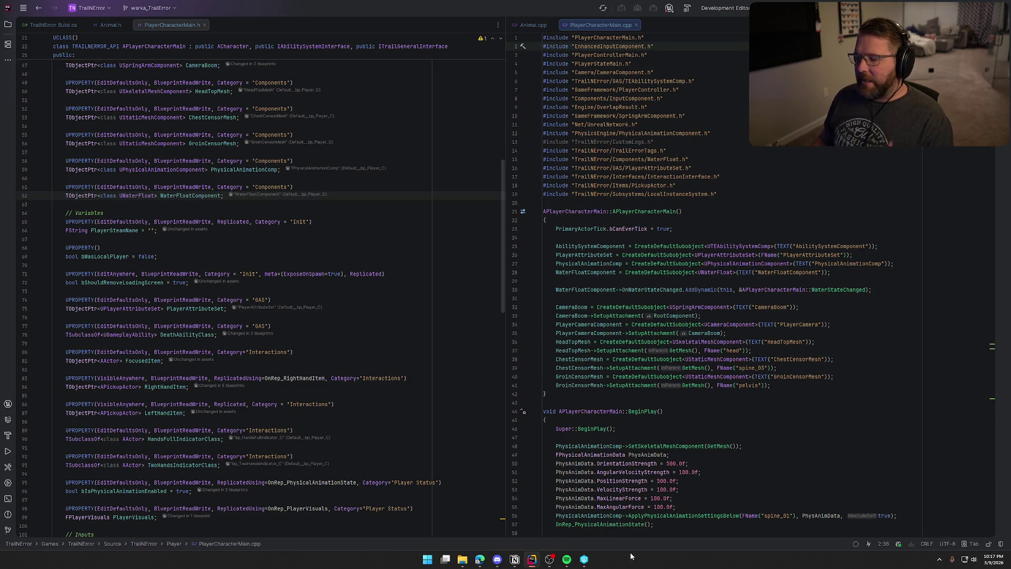
Build the project, hide the build log, and close all open code files
key("ctrl+shift+b")
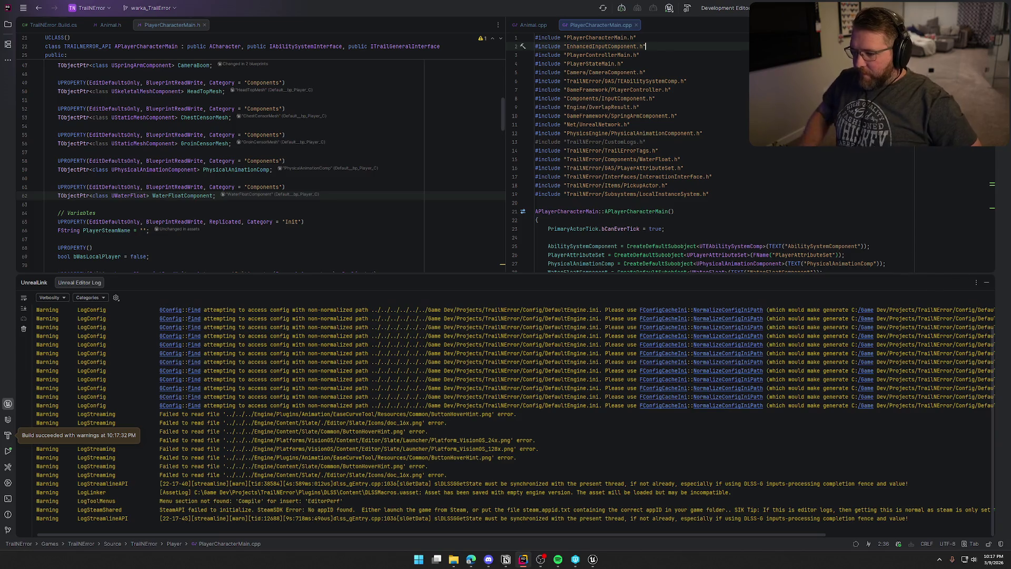
left_click(988, 283)
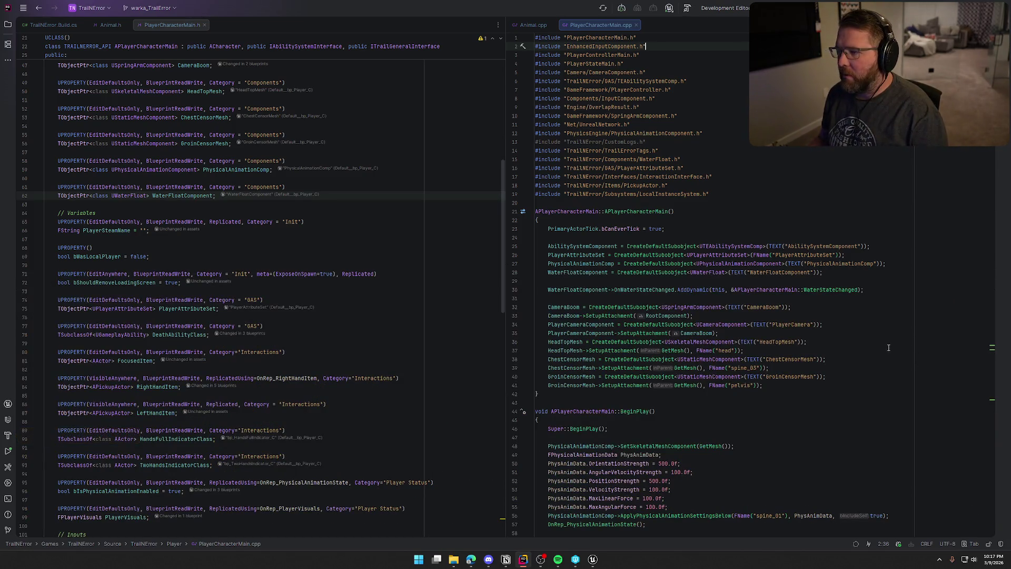
key("ctrl+F4")
key("ctrl+F4")
key("ctrl+F4")
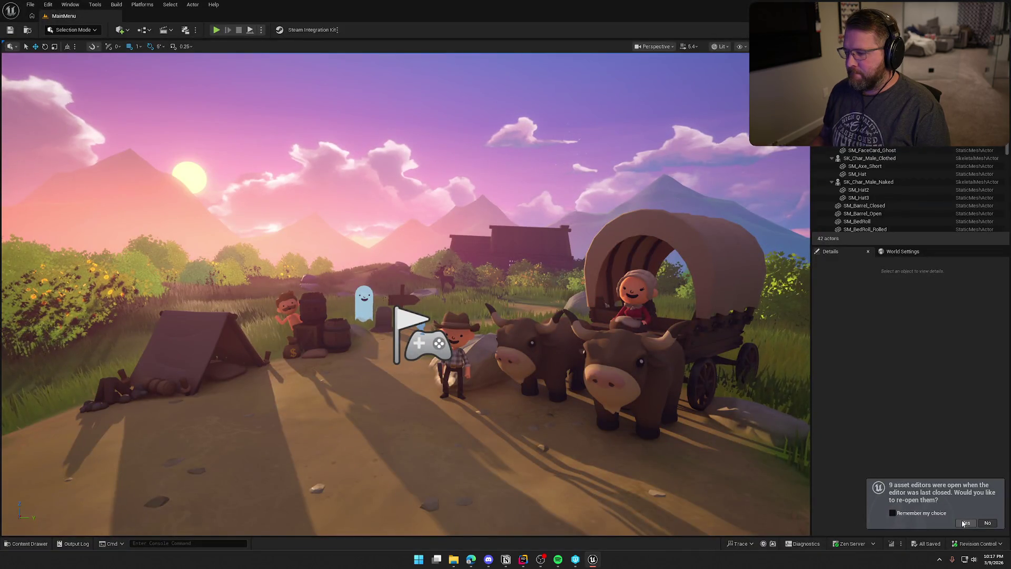
Reopen the editor, load TrailMap from Content > Maps, and select the lobby gates actor
left_click(964, 523)
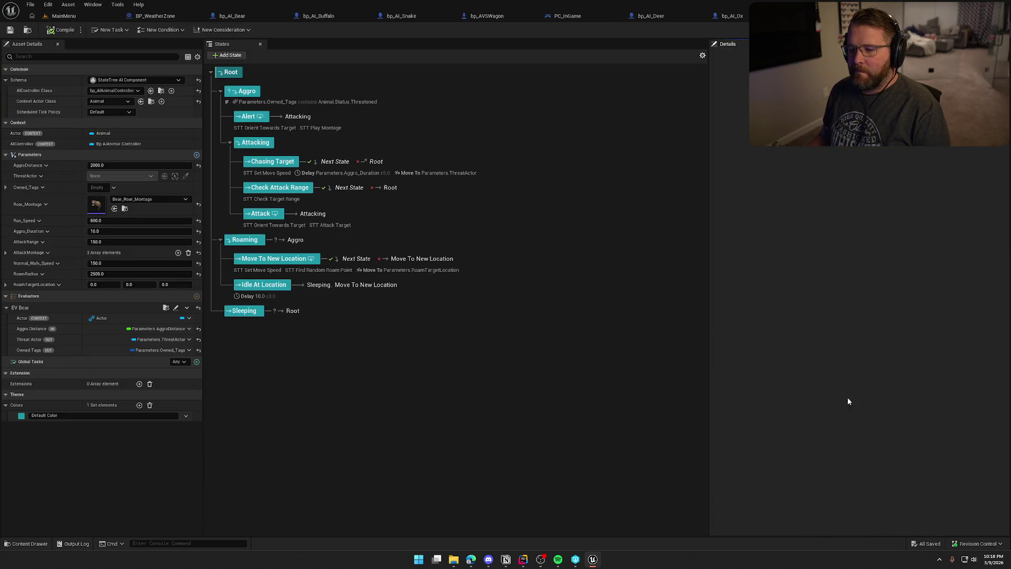
key("ctrl+space")
left_click(29, 461)
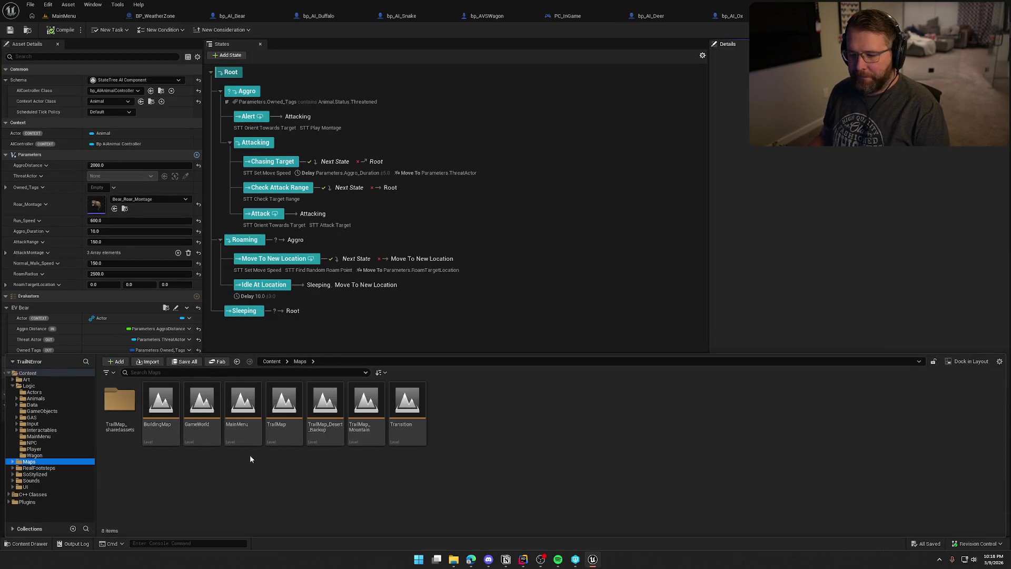
double_click(284, 408)
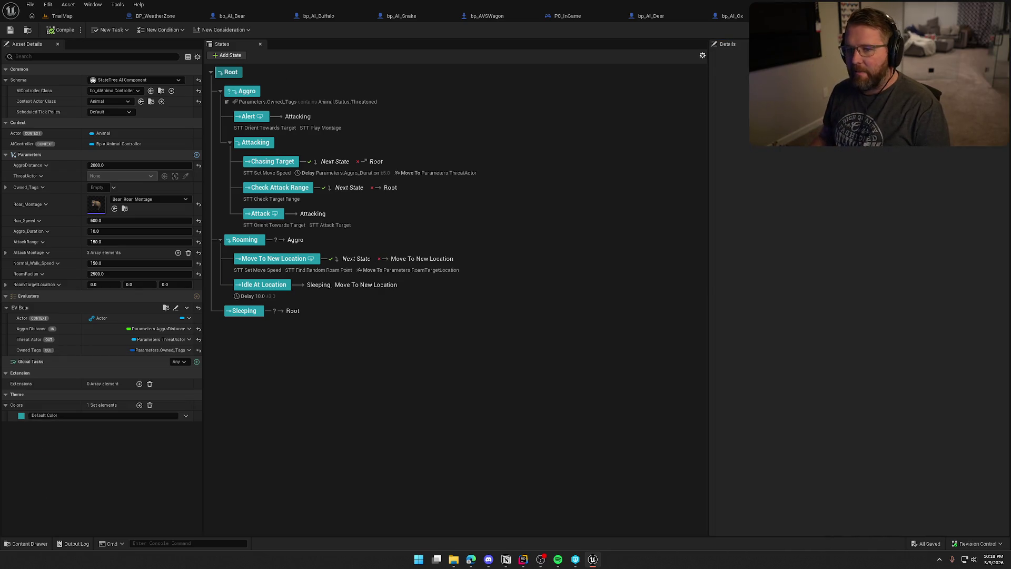
left_click(69, 17)
left_click(210, 137)
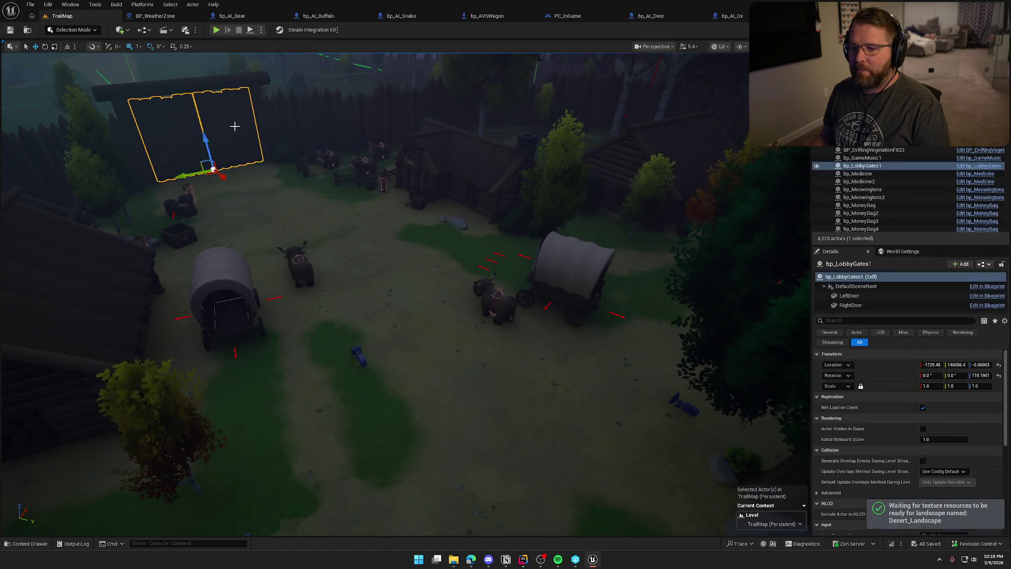
Open bp_LobbyGates, select LeftDoor and RightDoor in the Viewport, and compile with the asset checked out
left_click(968, 166)
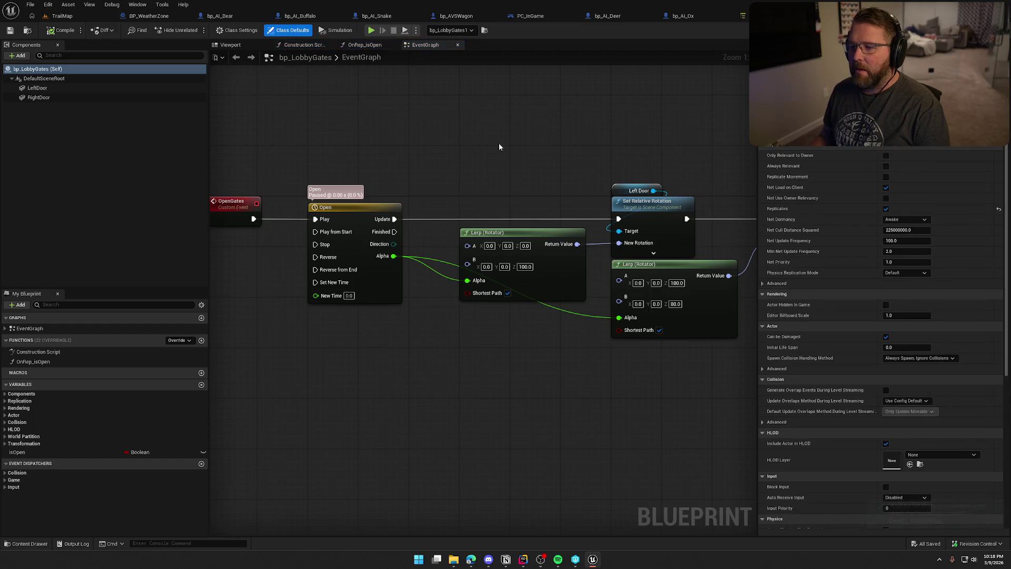
left_click(231, 44)
left_click(37, 88)
left_click(39, 98, "shift")
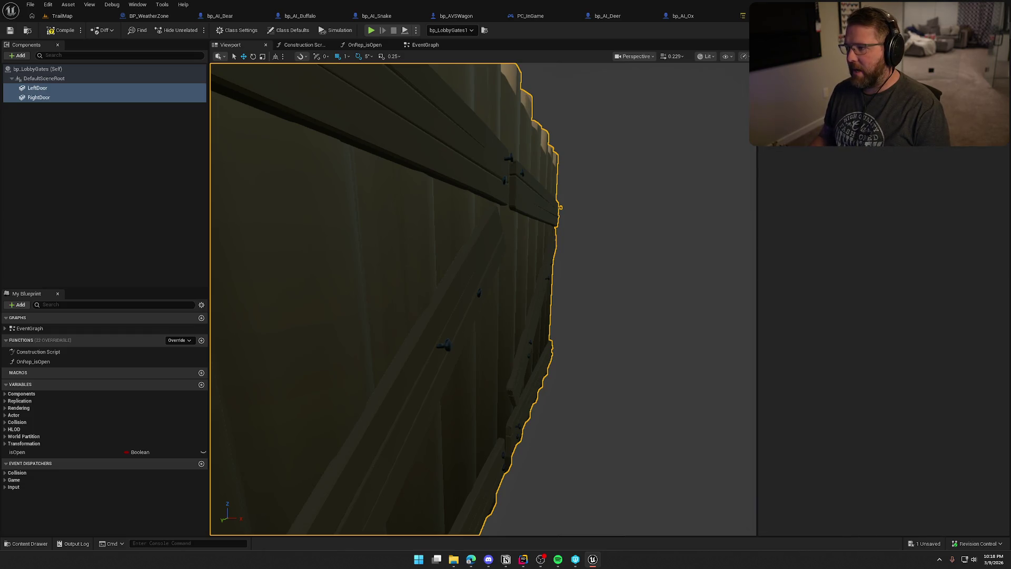
left_click(73, 30)
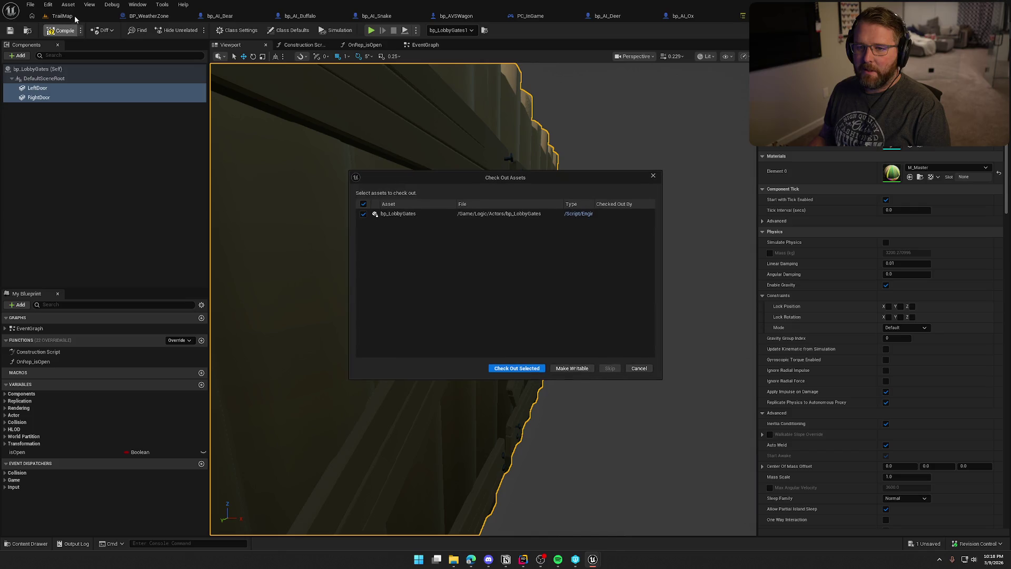
left_click(517, 368)
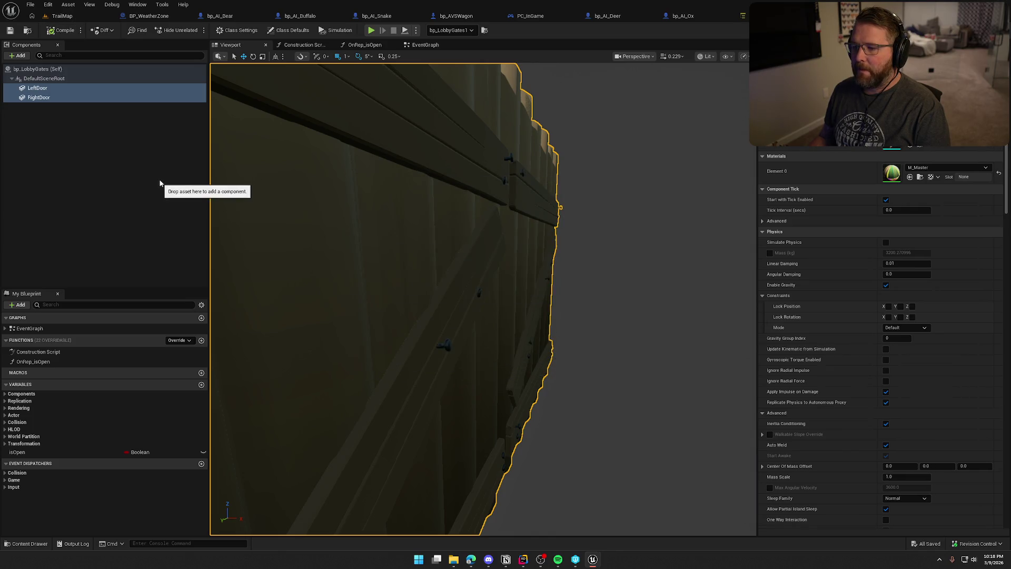
On TrailMap, show the navmesh, fly down to the fort gate, then hide the overlay
left_click(62, 16)
left_click_drag(274, 238, 300, 247)
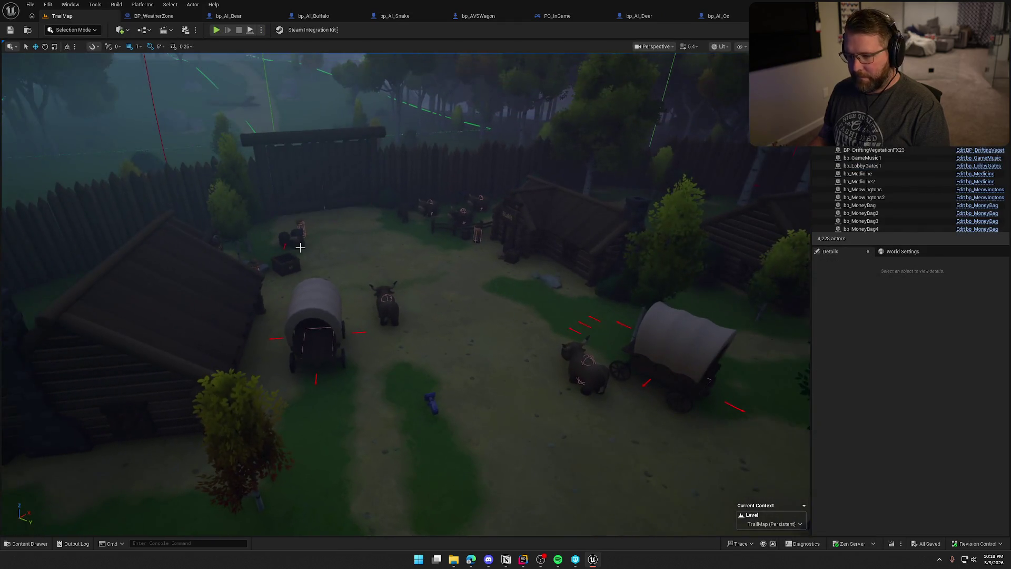
key("p")
mouse_move(418, 267)
left_mouse_down()
mouse_move(410, 210)
mouse_move(367, 176)
mouse_move(440, 278)
left_mouse_up()
key("p")
scroll(371, 179, "down", 3)
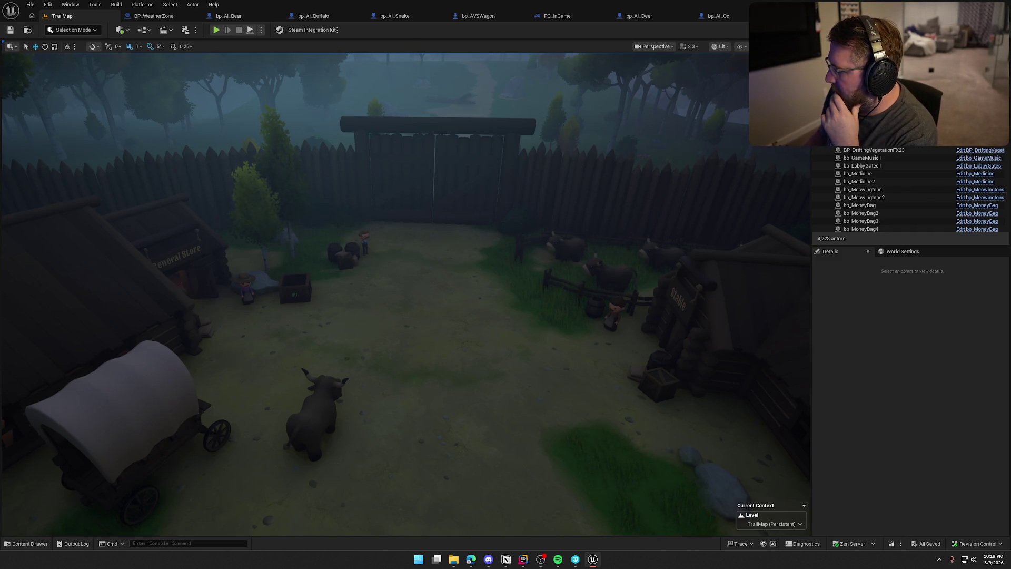
left_click(873, 333)
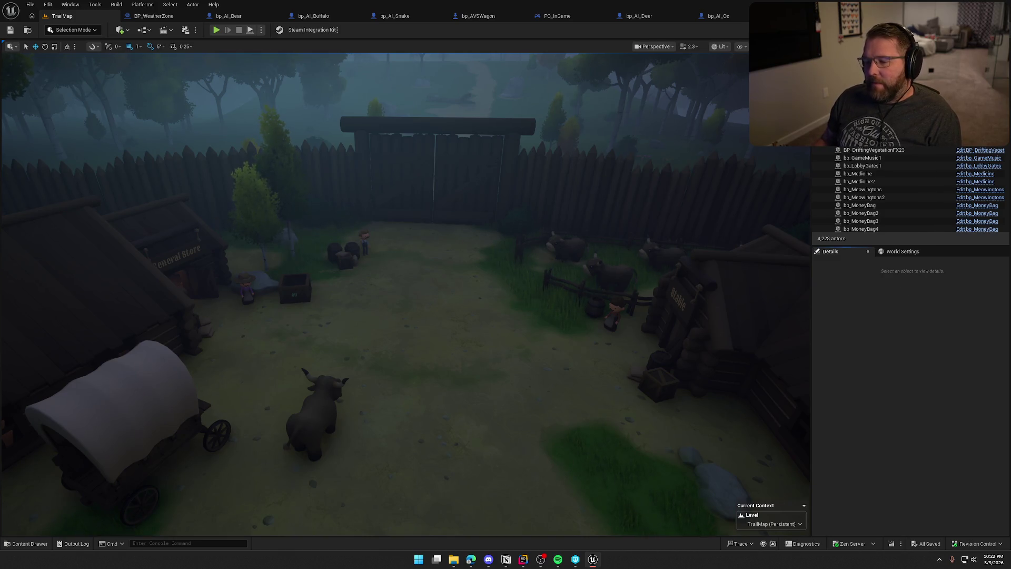
Move the camera forward toward the covered wagon and ox in the fort yard
left_click_drag(380, 343, 376, 322)
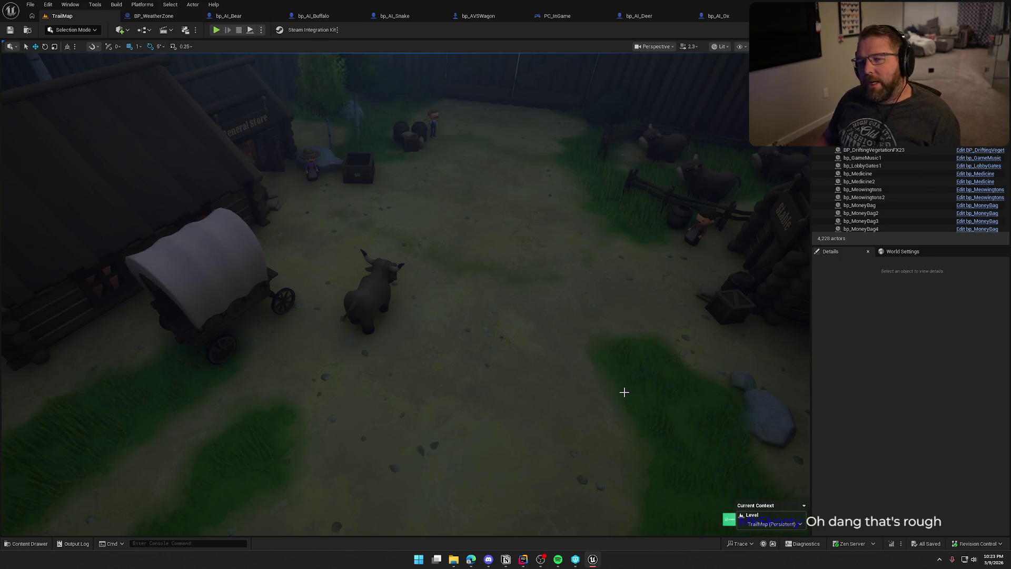
Uncheck Enable Physics Interaction on bp_AI_Ox's Character Movement, then return to TrailMap
left_click(732, 14)
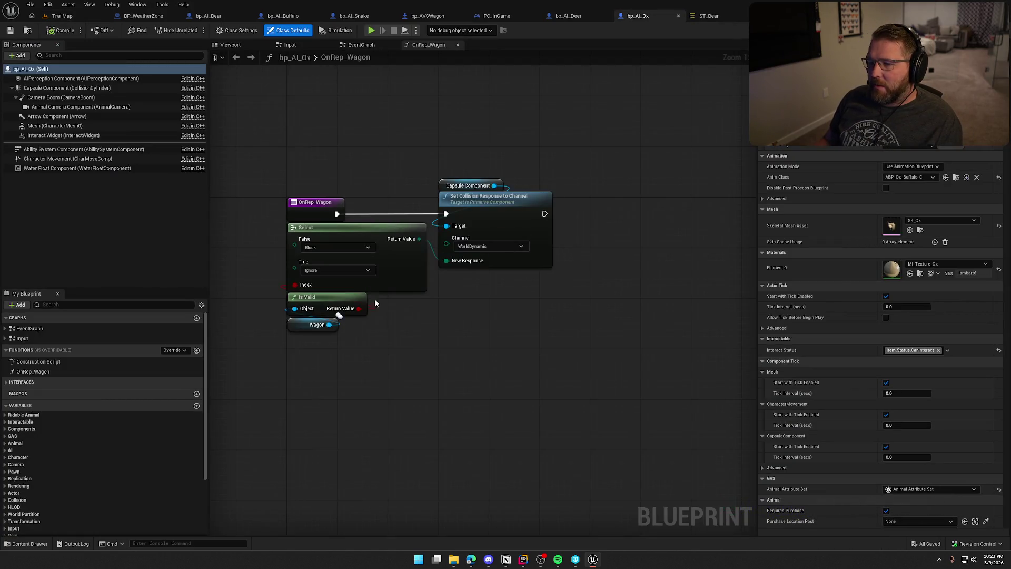
left_click(68, 159)
scroll(811, 252, "down", 10)
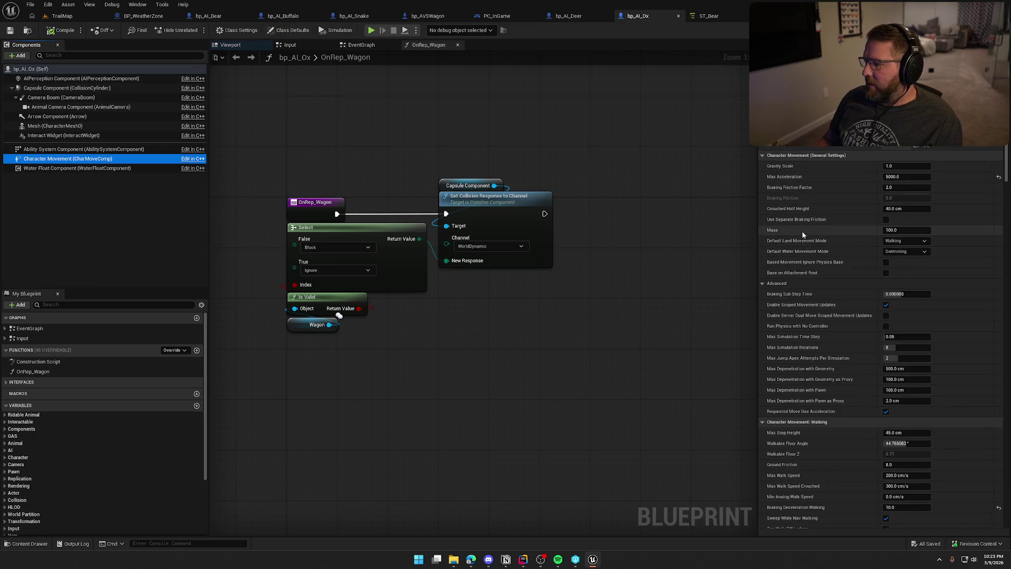
scroll(812, 256, "down", 10)
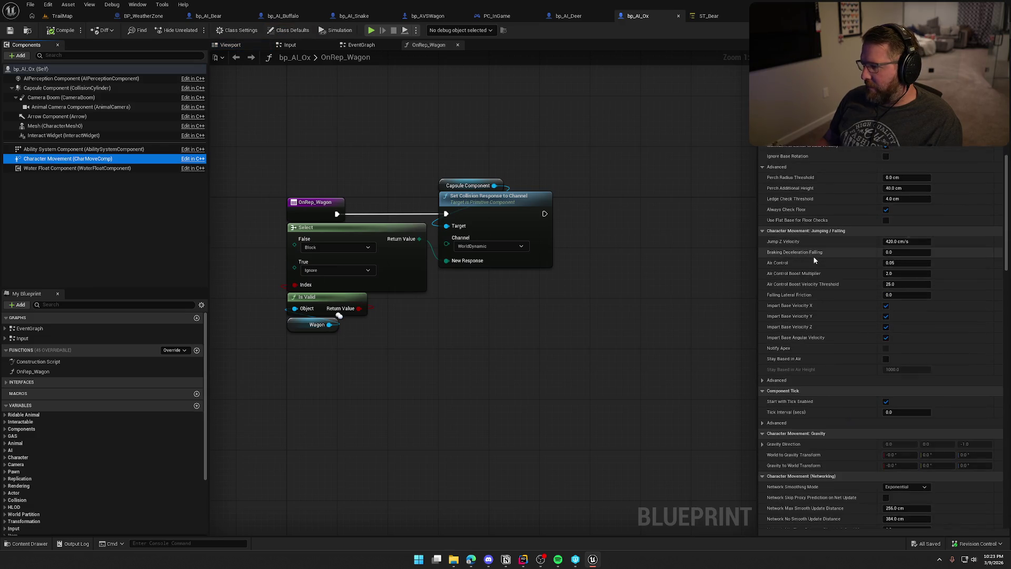
scroll(814, 262, "down", 10)
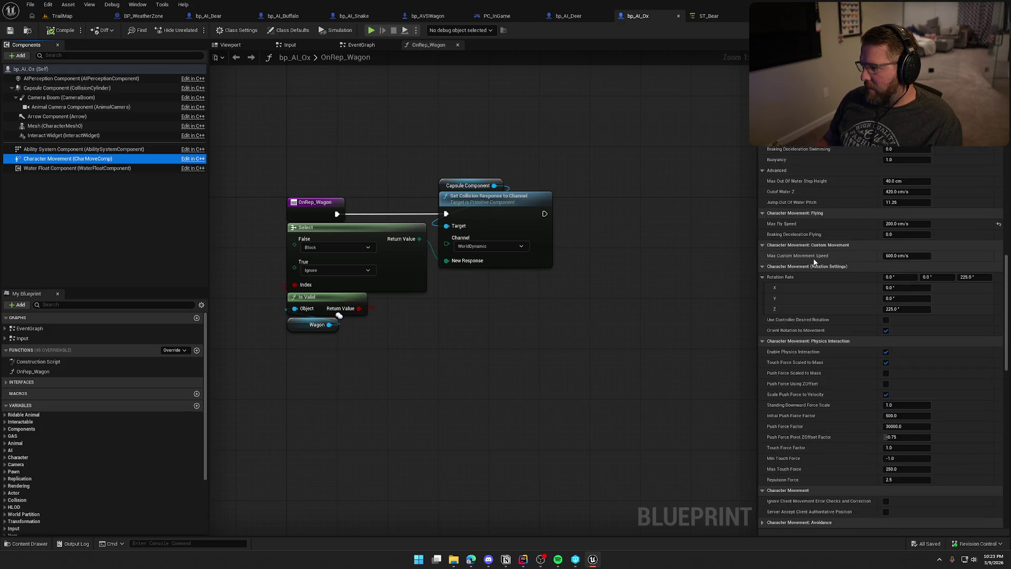
scroll(814, 261, "down", 3)
mouse_move(771, 267)
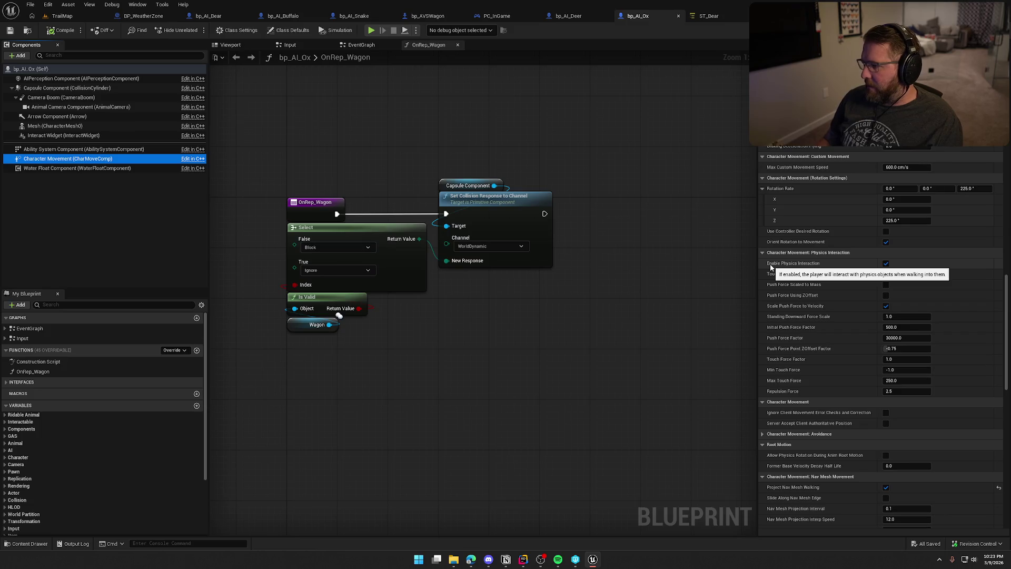
left_click(886, 263)
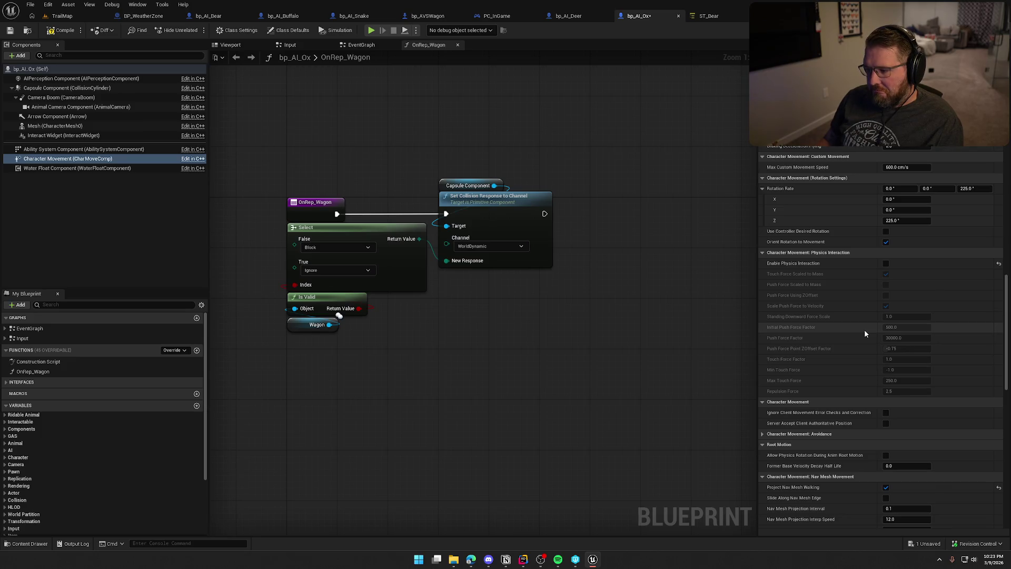
scroll(865, 333, "down", 6)
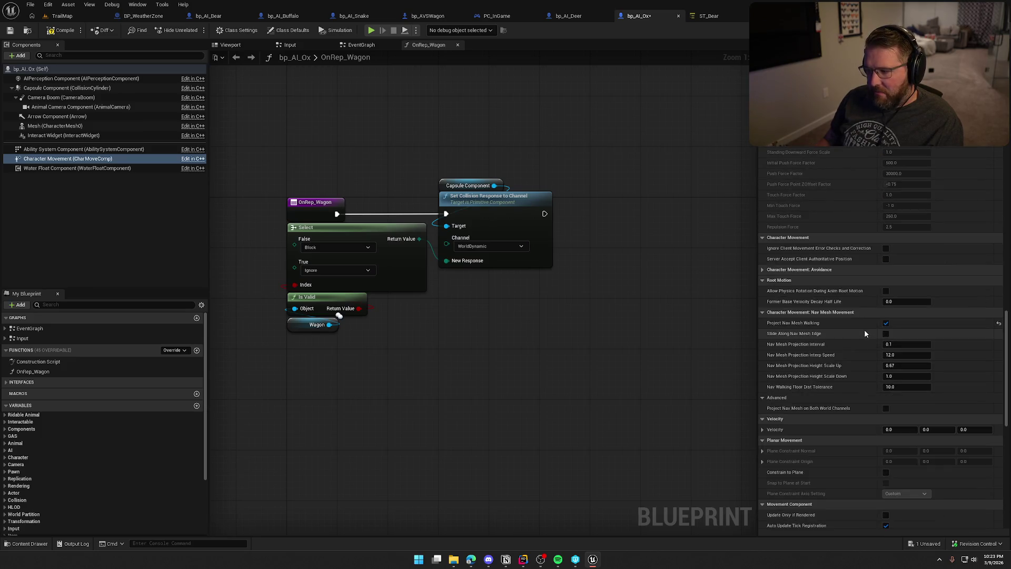
scroll(865, 334, "down", 2)
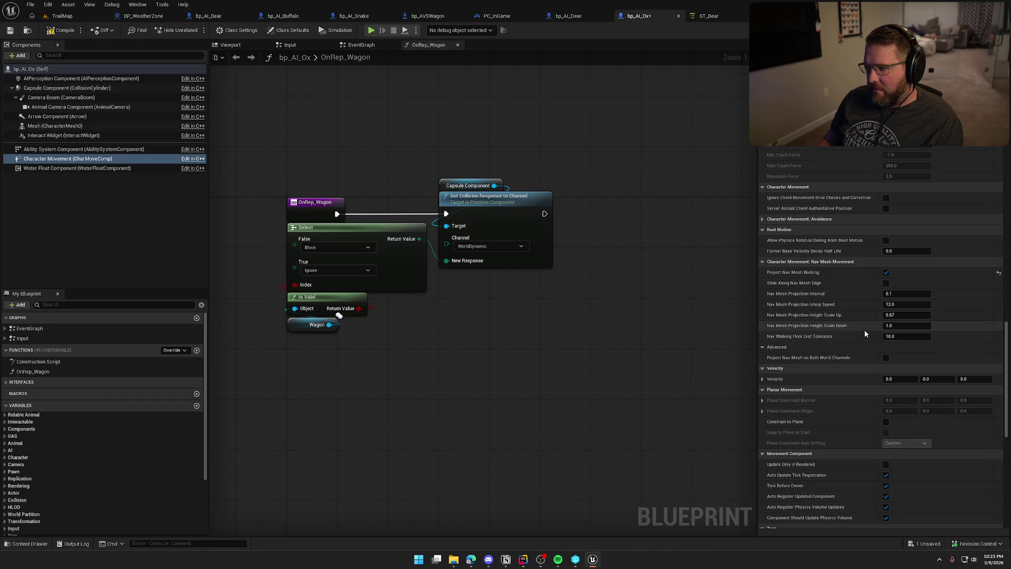
scroll(864, 333, "down", 8)
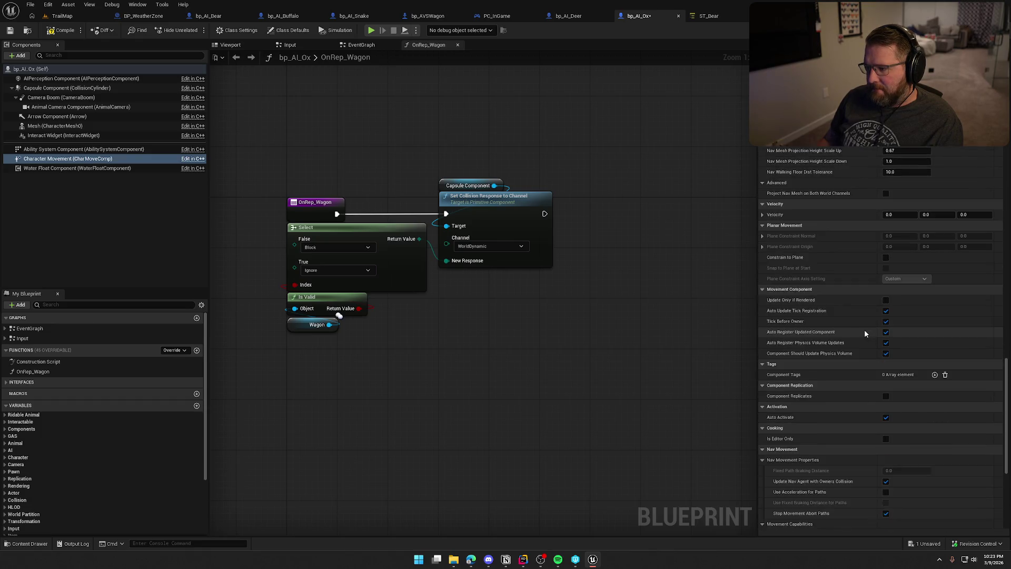
scroll(864, 330, "down", 2)
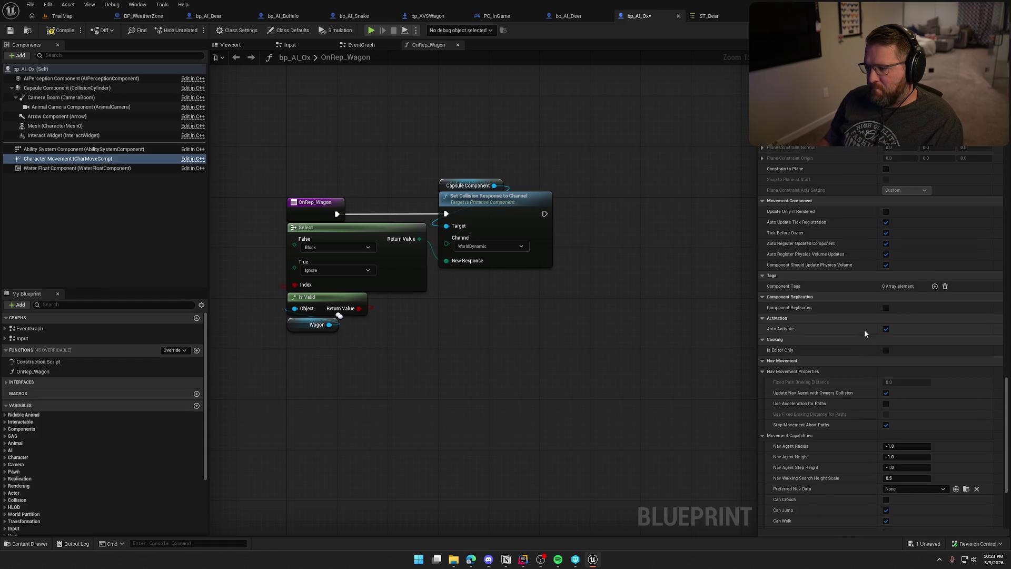
scroll(864, 330, "down", 6)
scroll(864, 330, "up", 18)
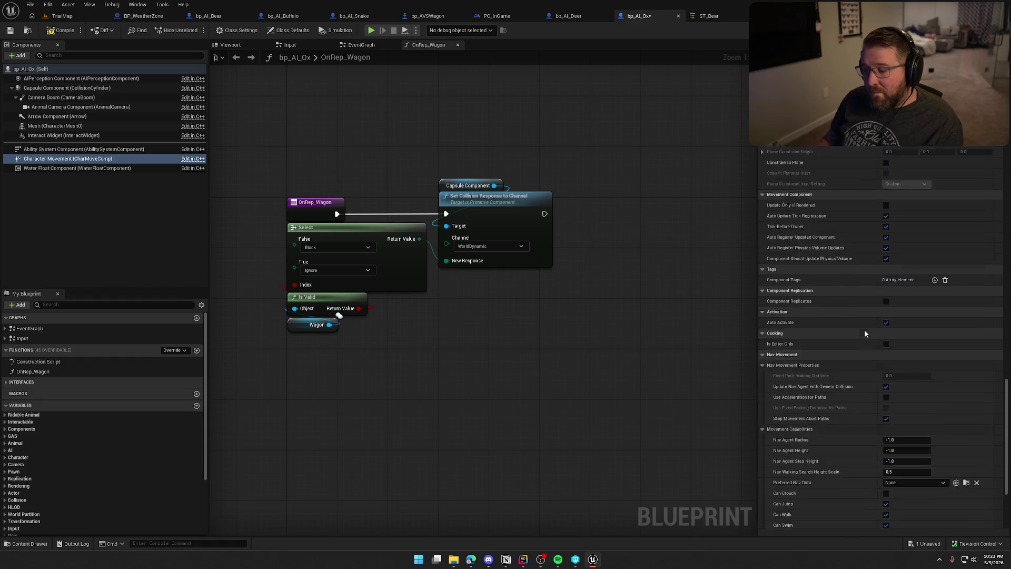
scroll(864, 330, "up", 14)
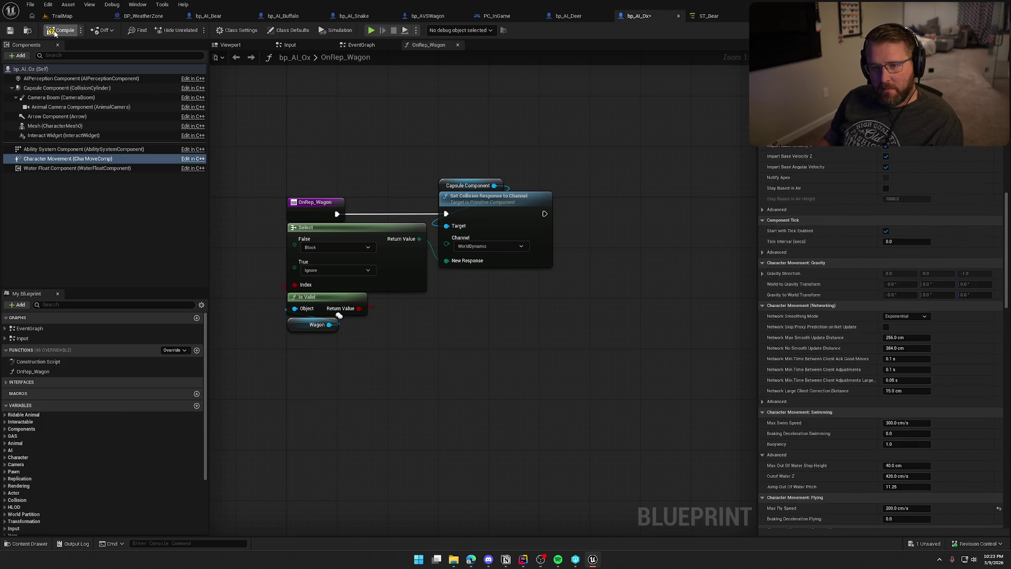
left_click(65, 20)
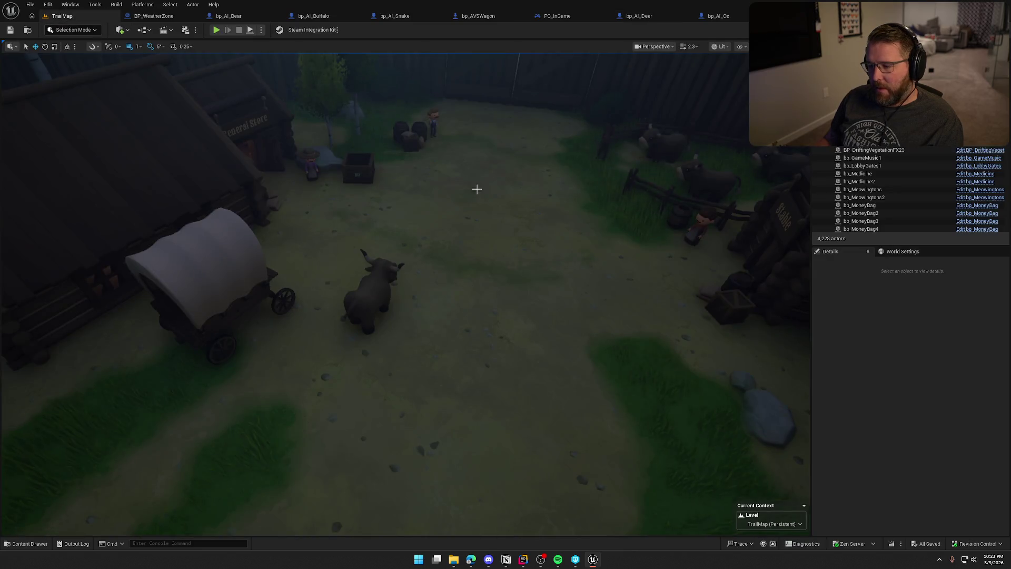
Load the GameWorld level from the Maps folder and survey the shoreline camp, wagon and buffalo
mouse_move(485, 203)
left_mouse_down()
mouse_move(485, 179)
mouse_move(516, 179)
mouse_move(368, 268)
left_mouse_up()
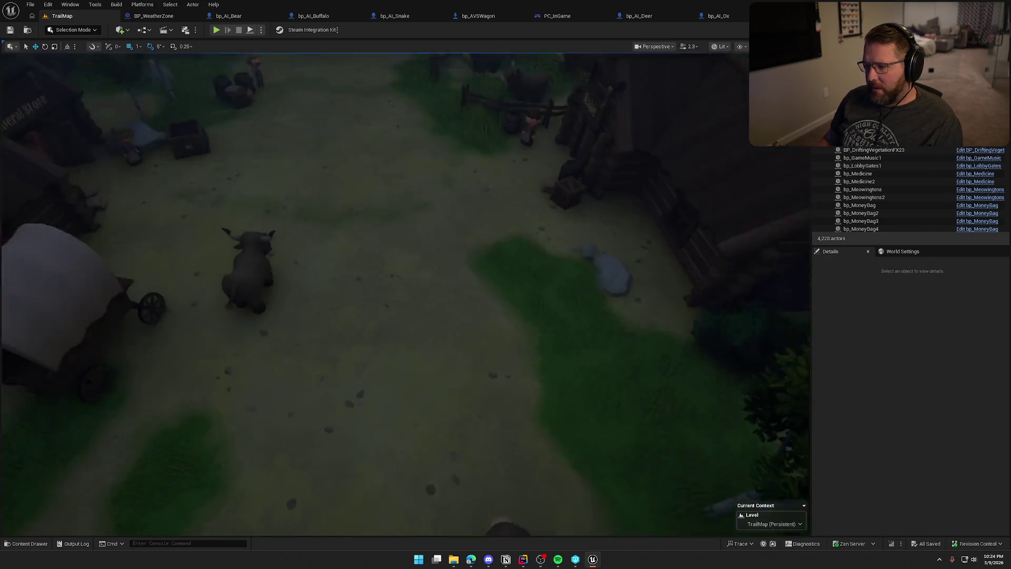
key("ctrl+space")
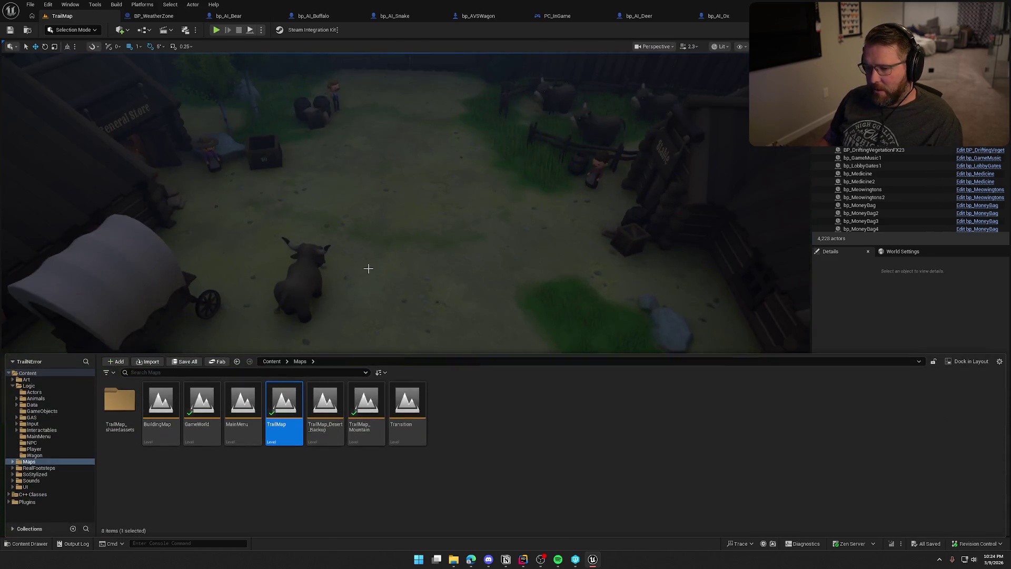
double_click(202, 406)
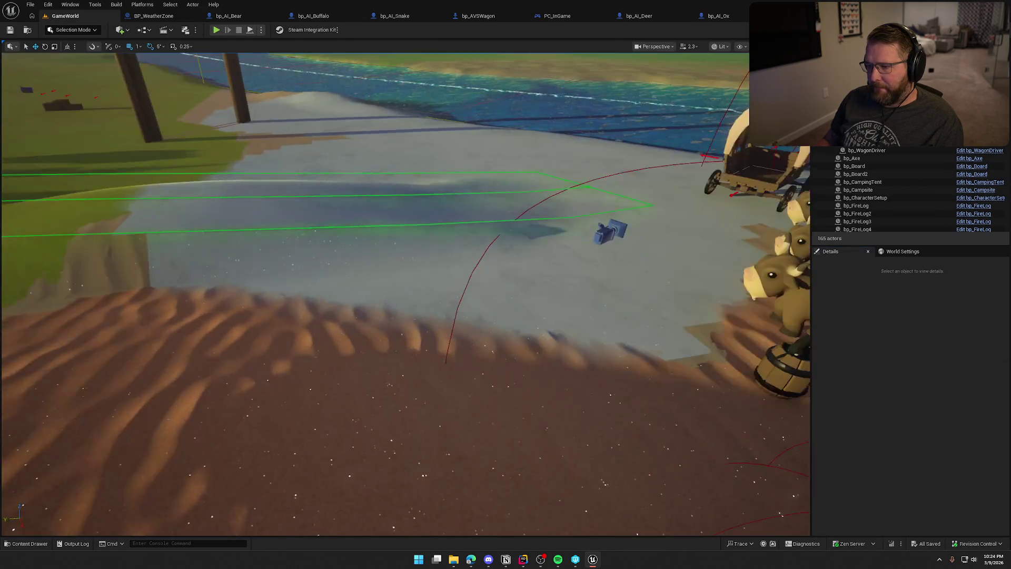
mouse_move(575, 269)
left_mouse_down()
mouse_move(548, 279)
mouse_move(601, 264)
mouse_move(575, 269)
mouse_move(575, 211)
left_mouse_up()
scroll(574, 269, "down", 3)
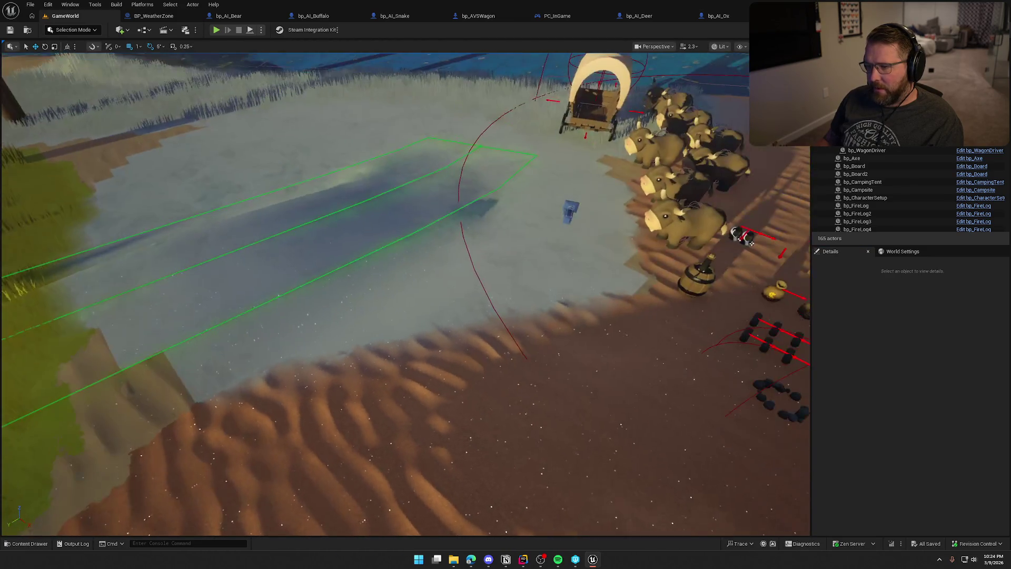
mouse_move(575, 270)
left_mouse_down()
mouse_move(575, 316)
mouse_move(585, 316)
left_mouse_up()
Playtest picking up the wooden board, standing it upright, then knocking it flat
left_click(216, 30)
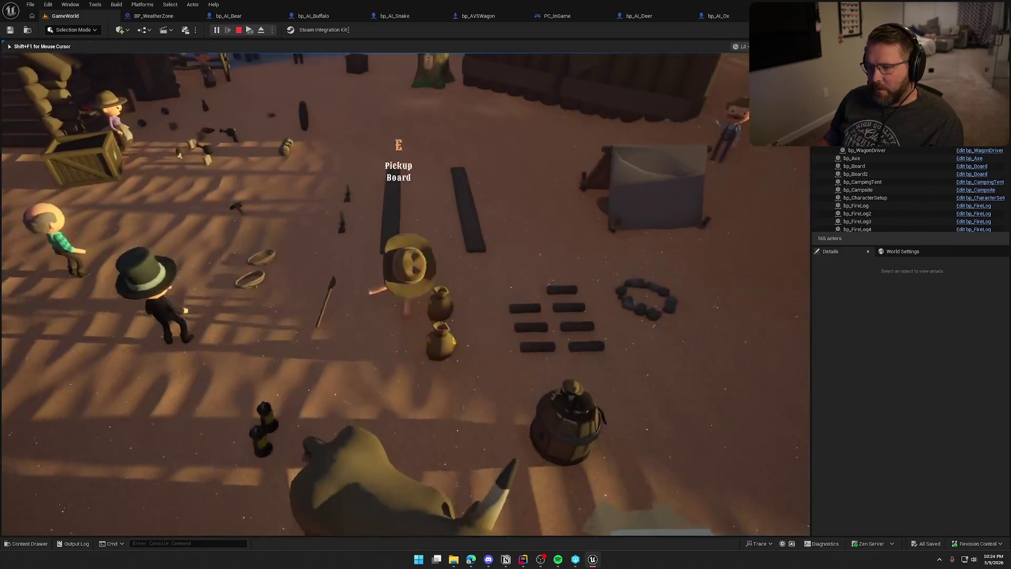
key("w")
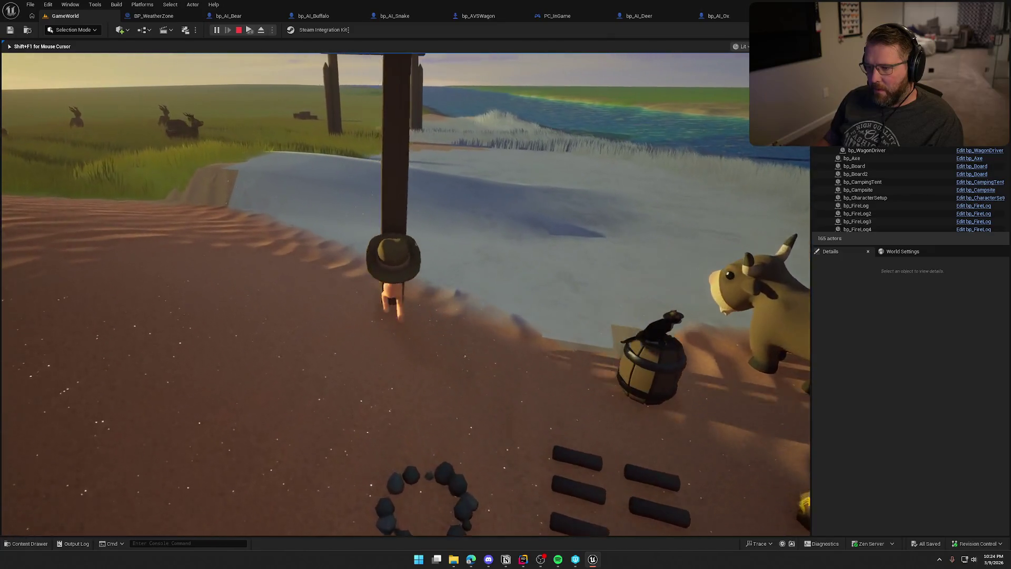
key("w")
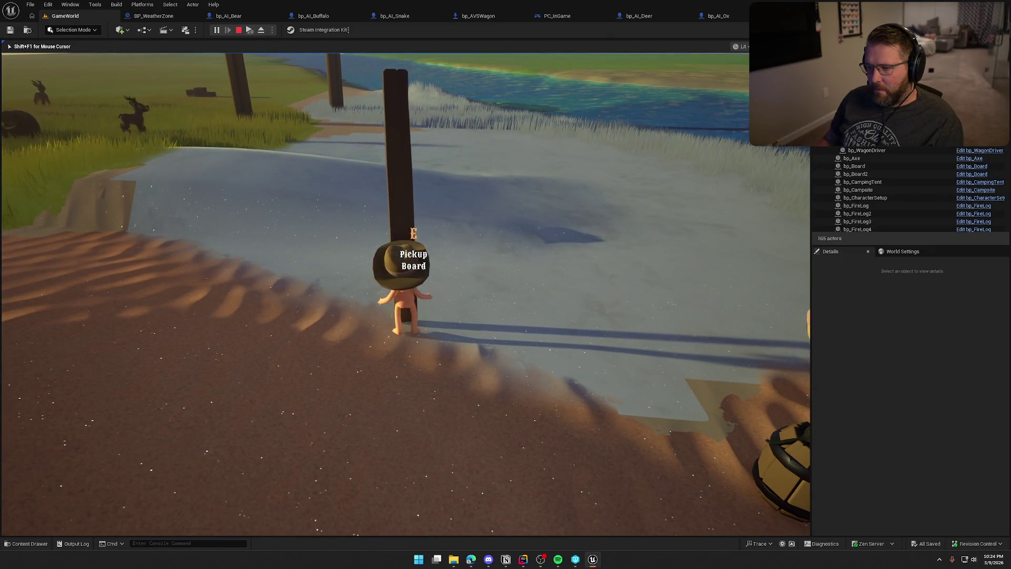
key("e")
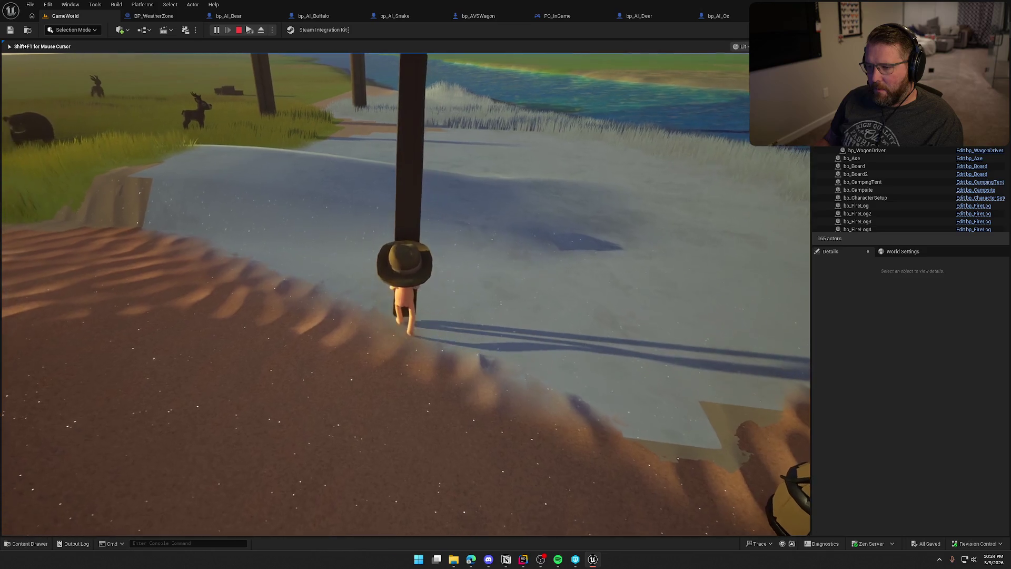
key("e")
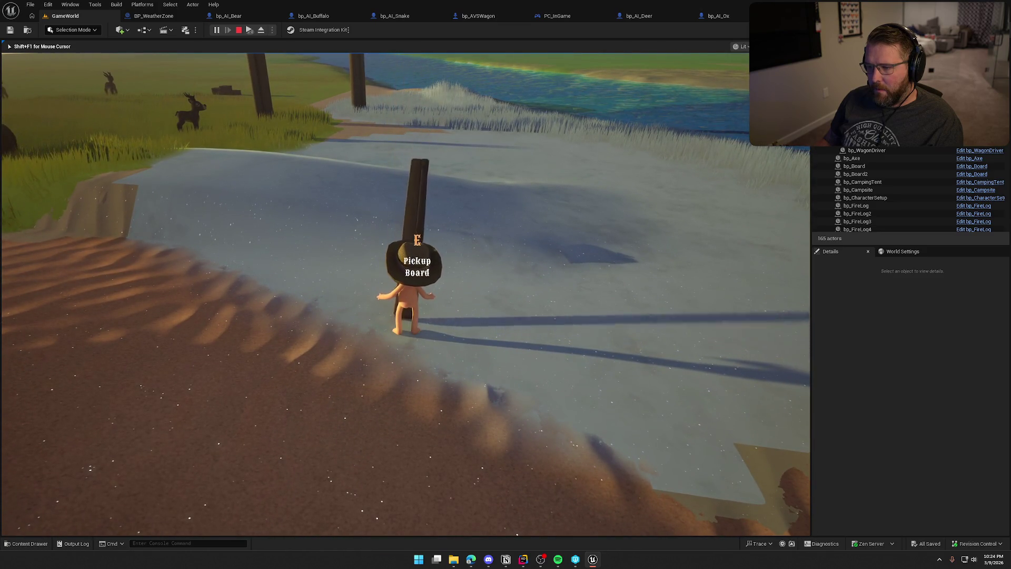
key("a")
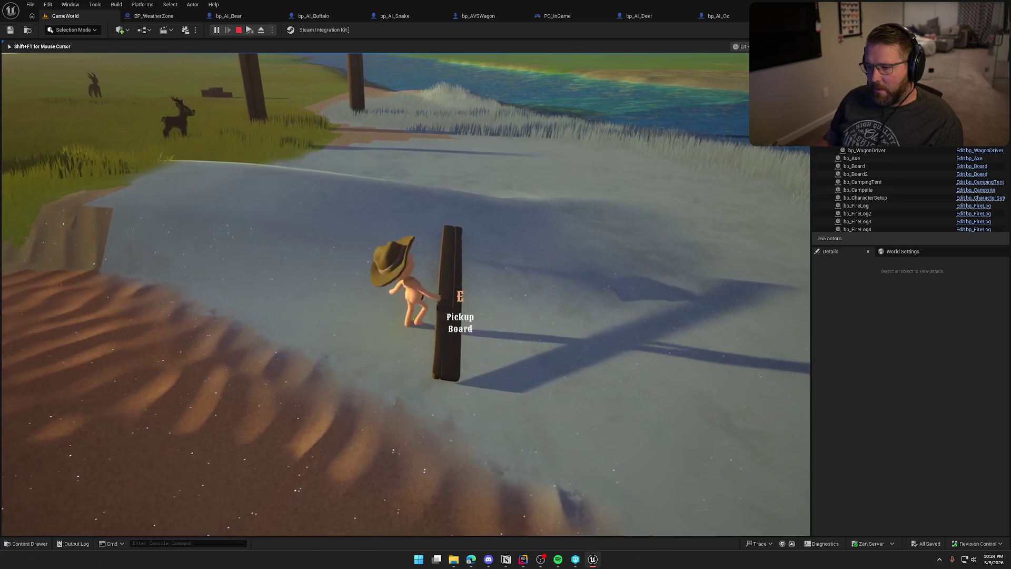
key("d")
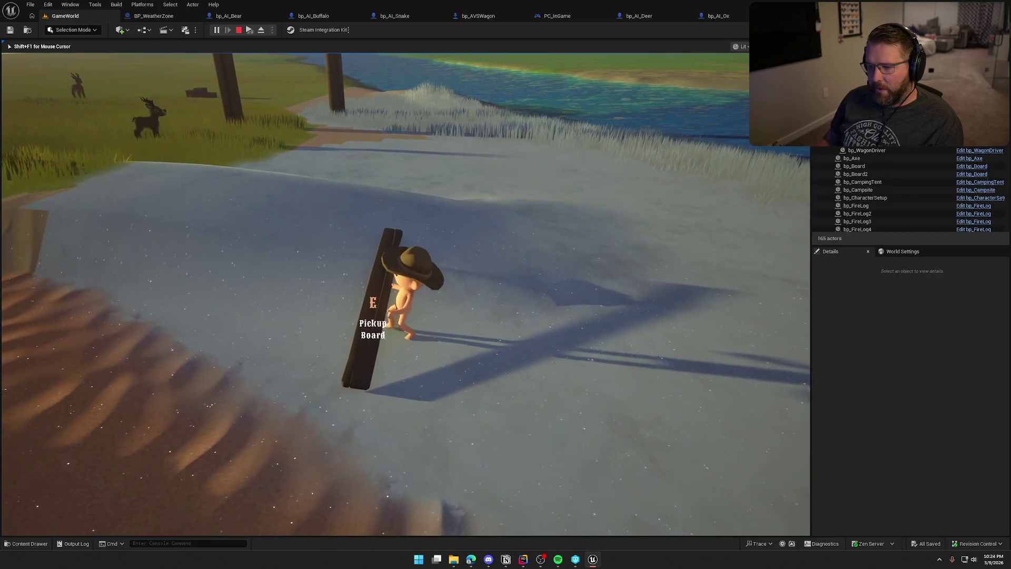
key("w")
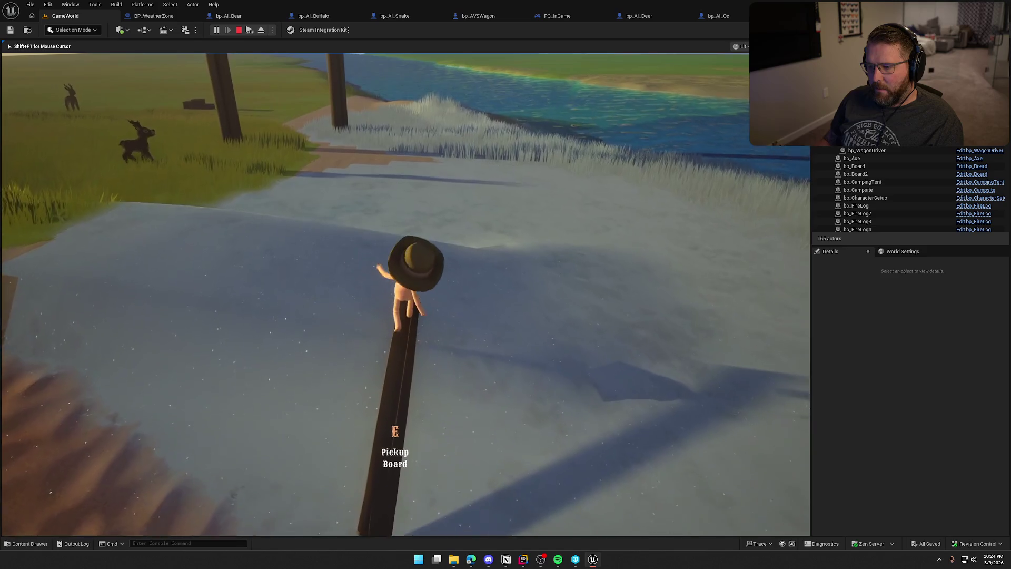
key("s")
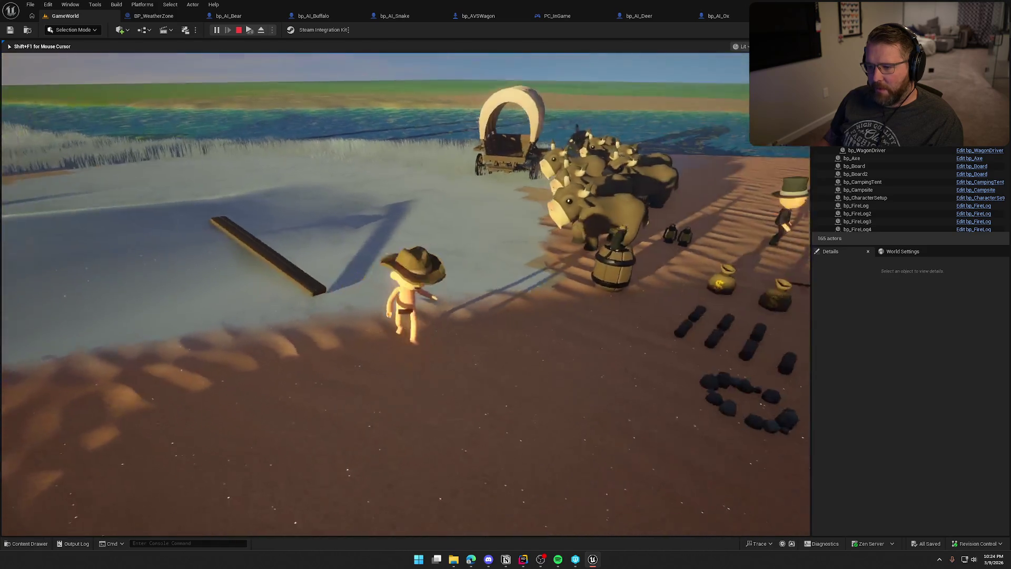
Carry the board again, drop it to ride an ox, dismount, then end the playtest
key("w")
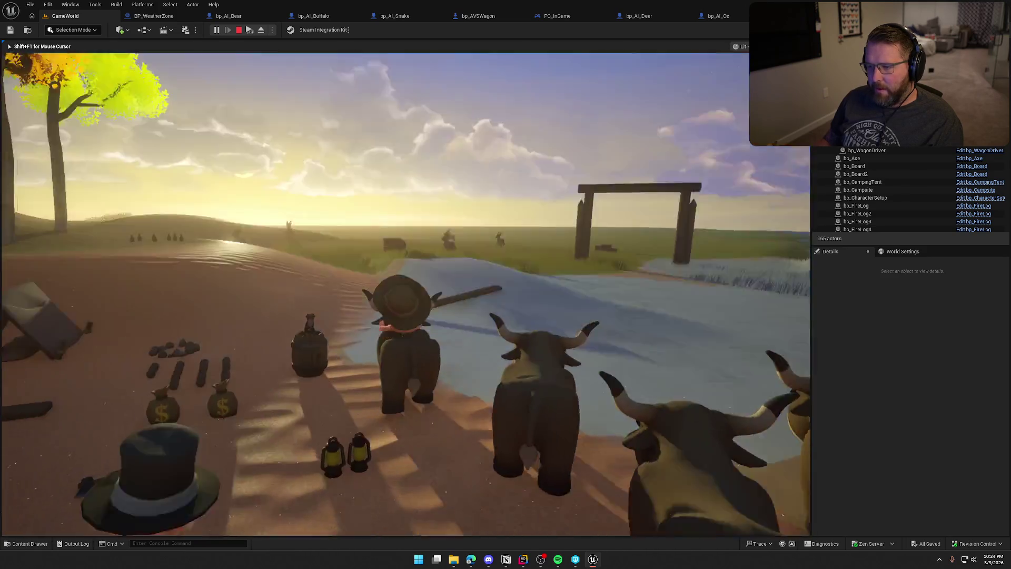
key("w")
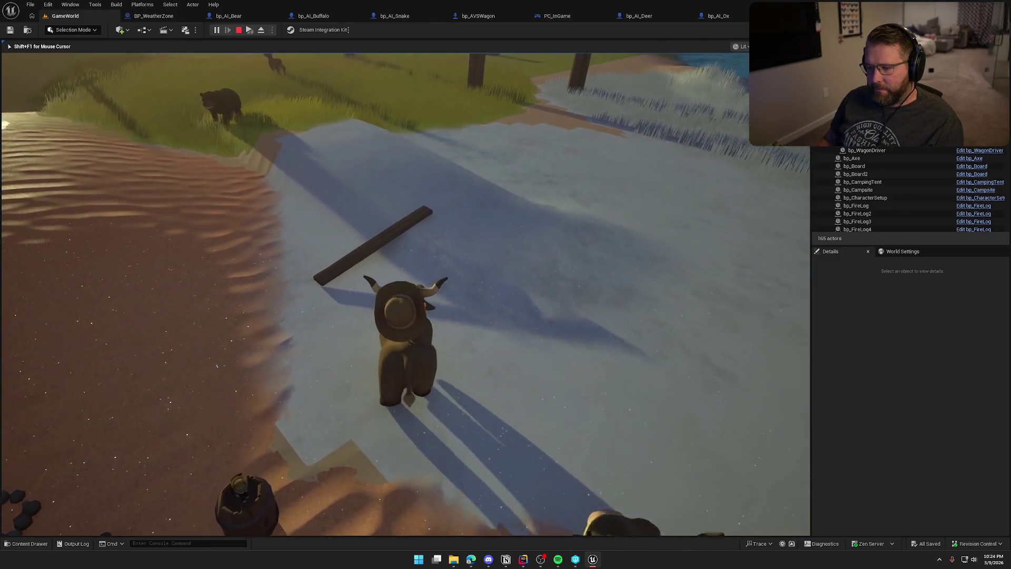
key("w")
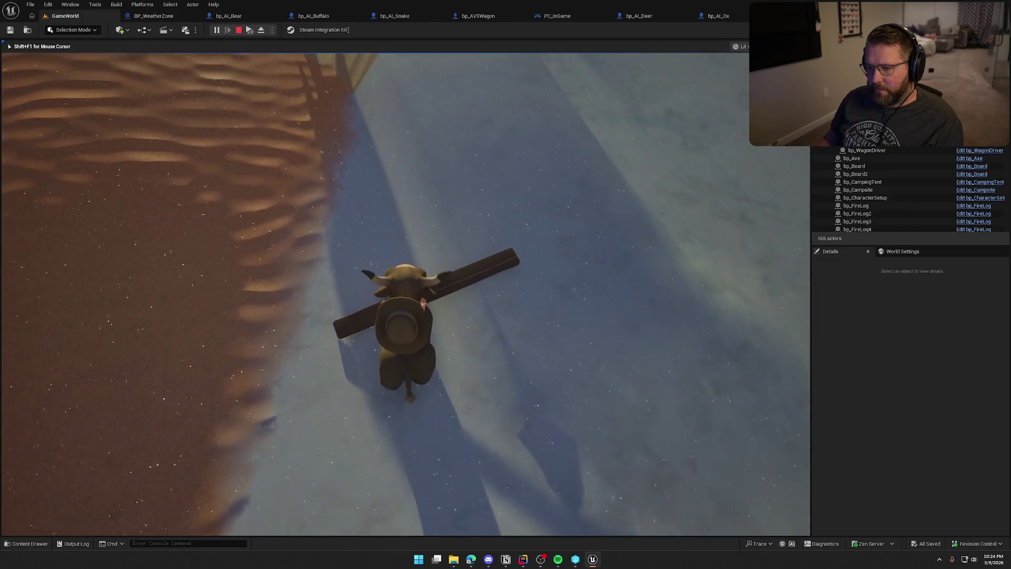
key("w")
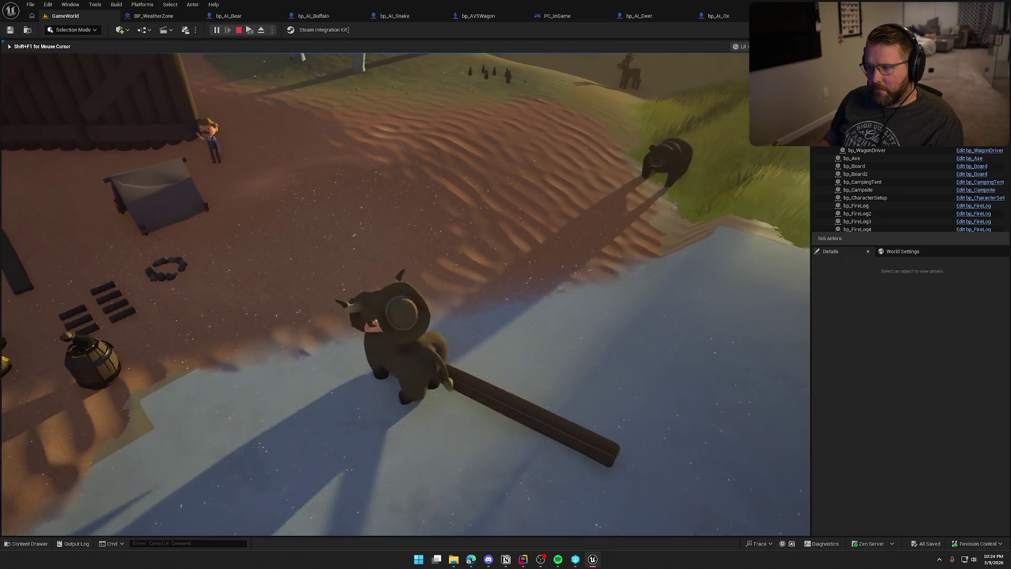
key("e")
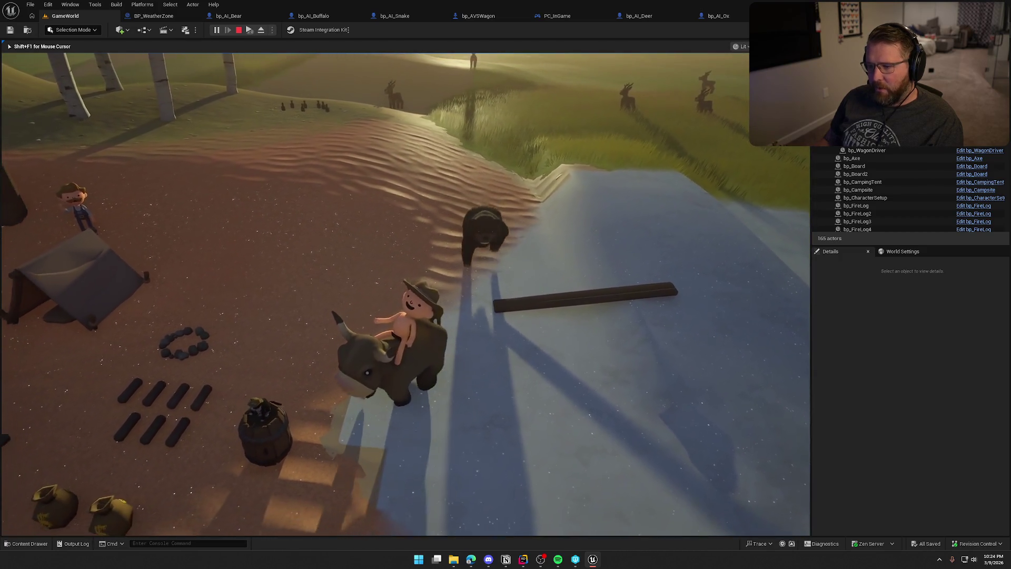
key("w")
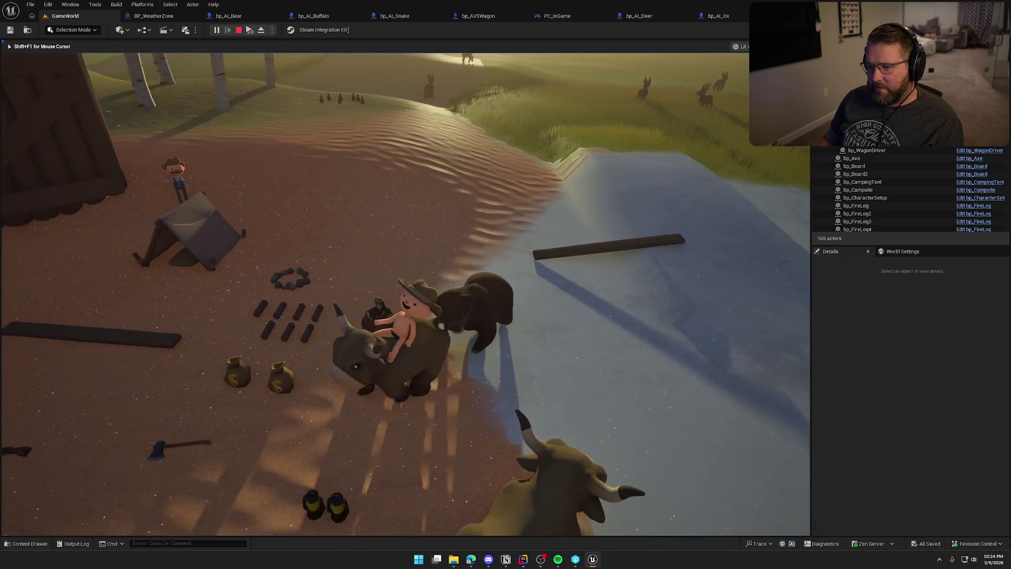
key("e")
key("w")
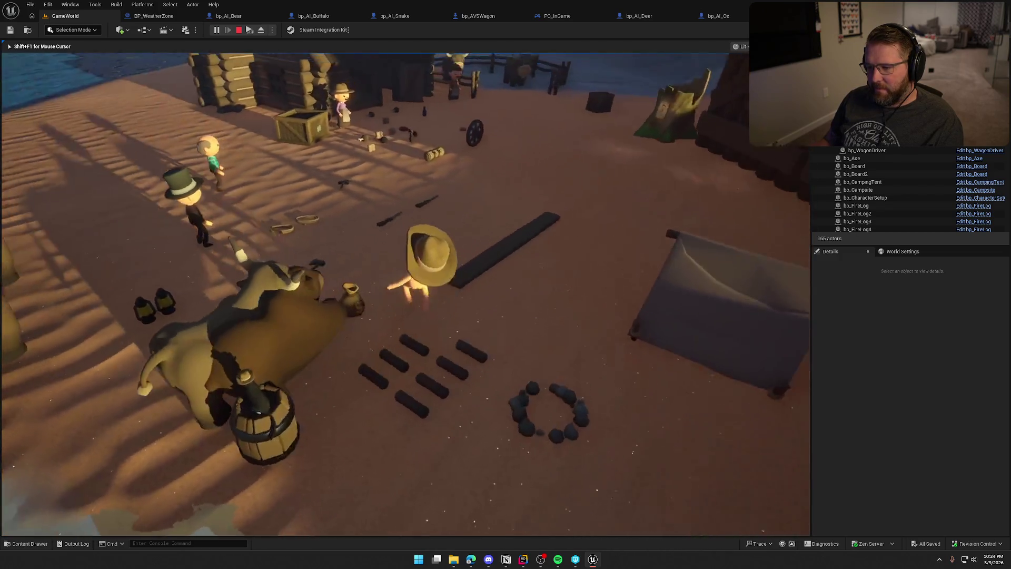
key("w")
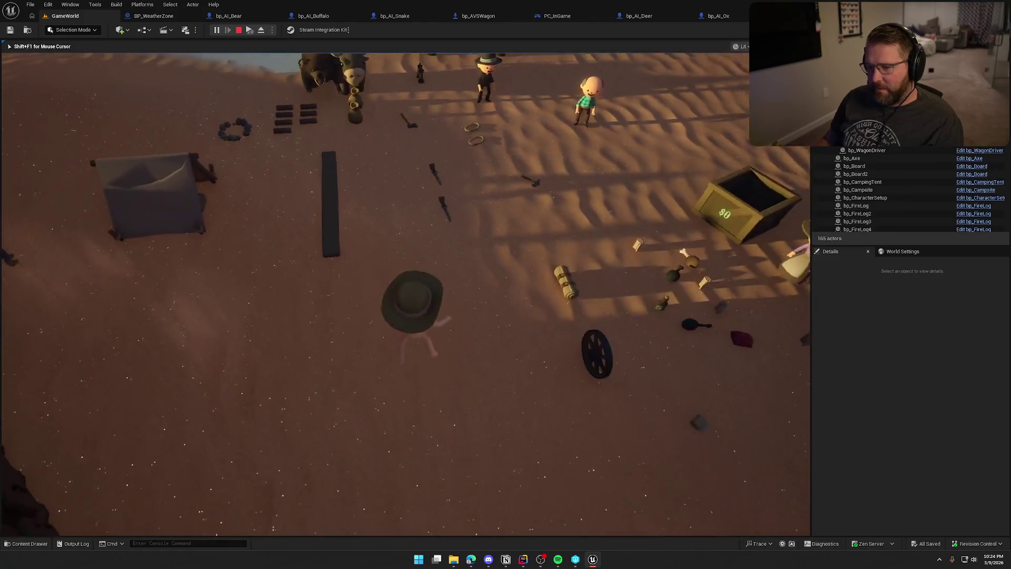
key("w")
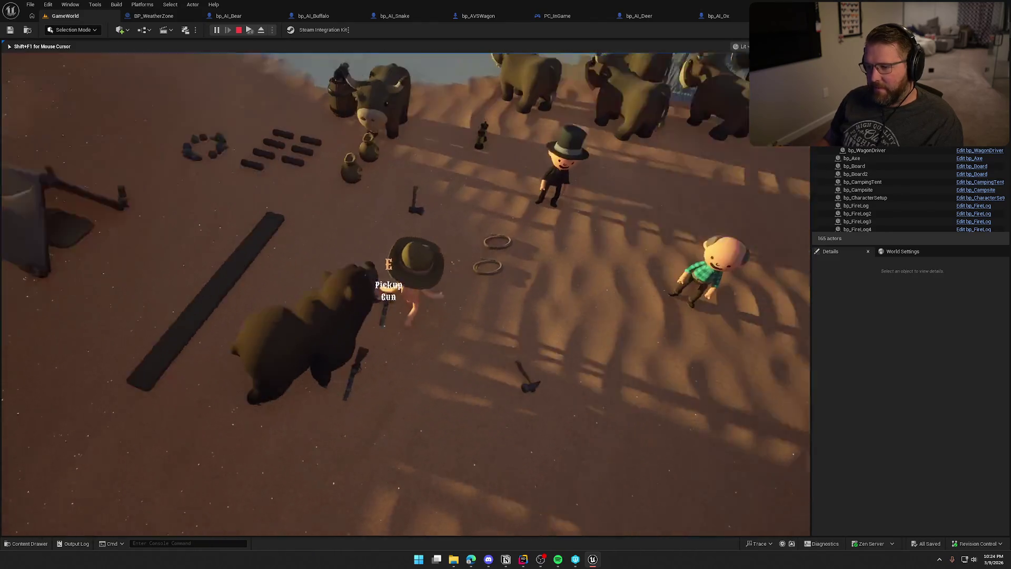
key("Escape")
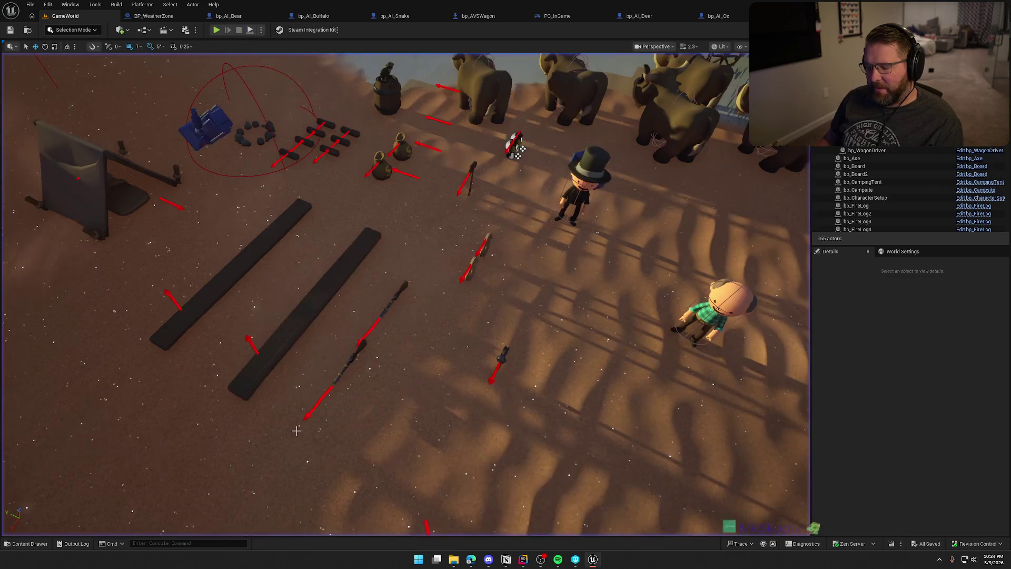
Delete the bear actor from the GameWorld level
left_click_drag(419, 435, 380, 199)
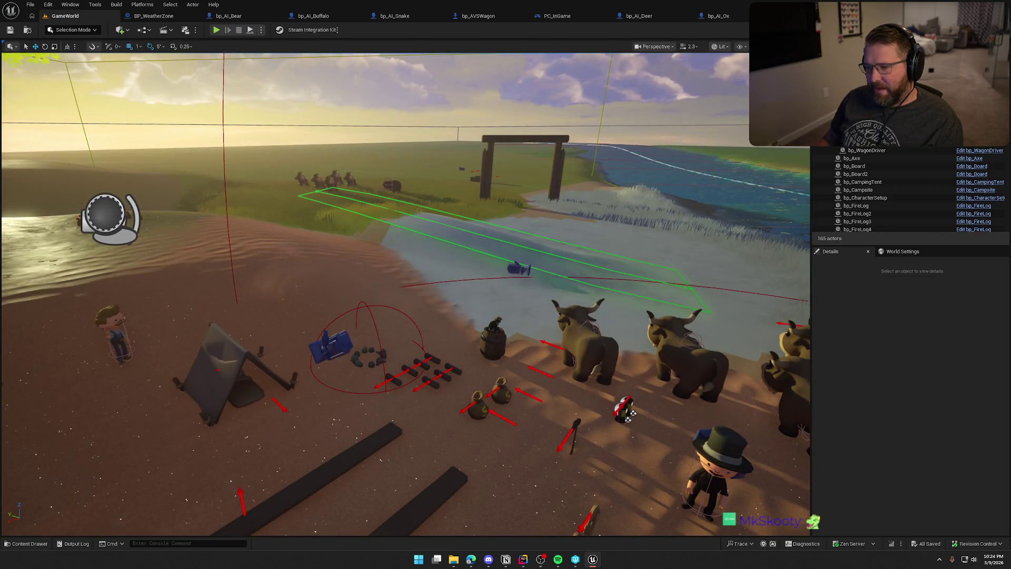
left_click(392, 185)
key("Delete")
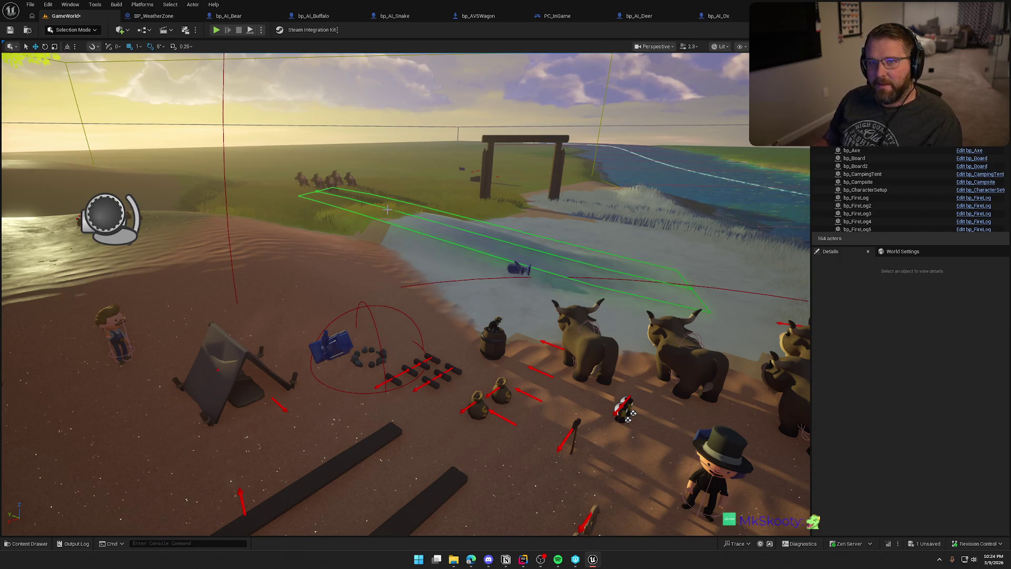
Start another playtest, knock the board flat, and ride the ox across the sandbank toward the gate
left_click(217, 30)
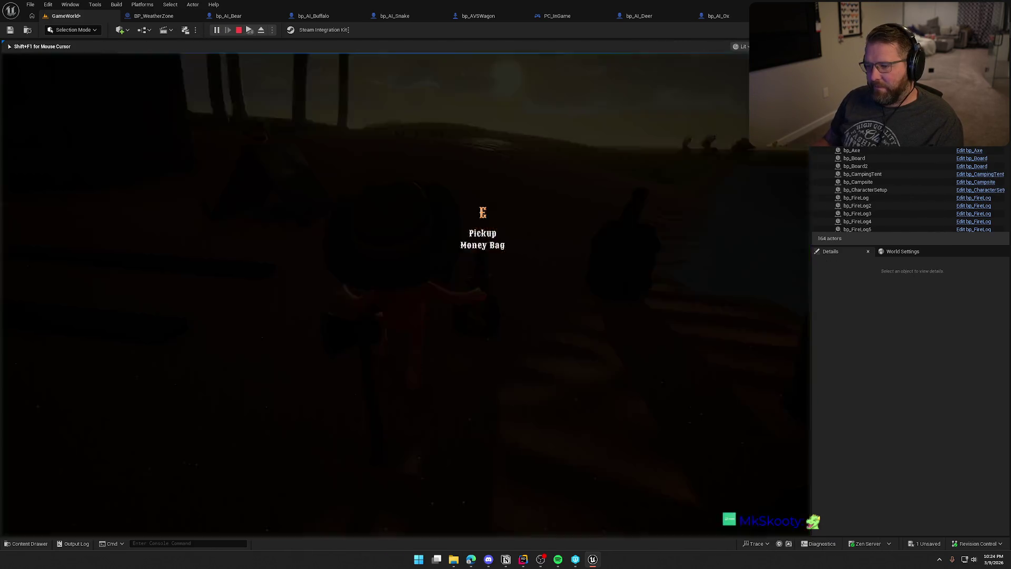
key("w")
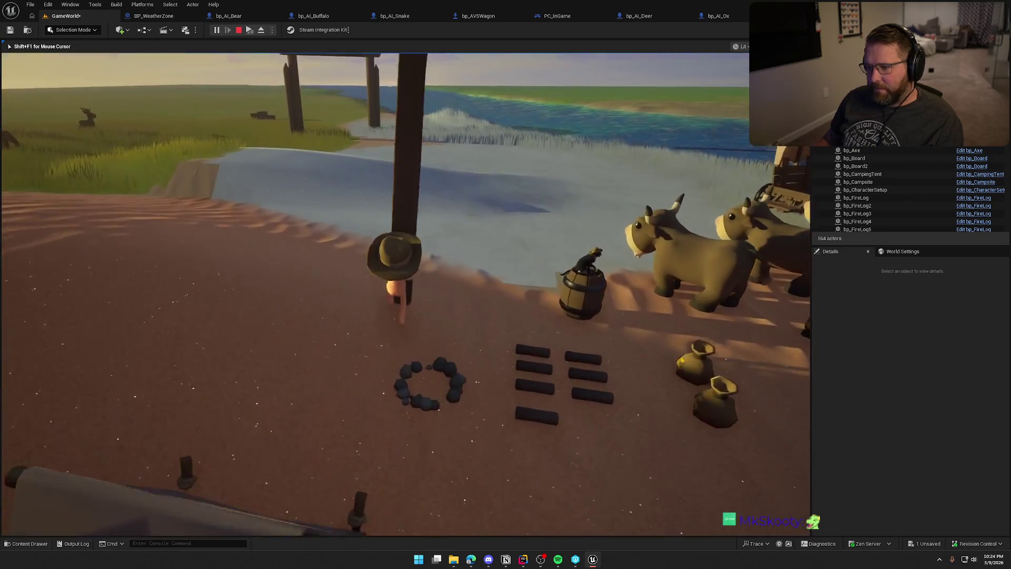
key("w")
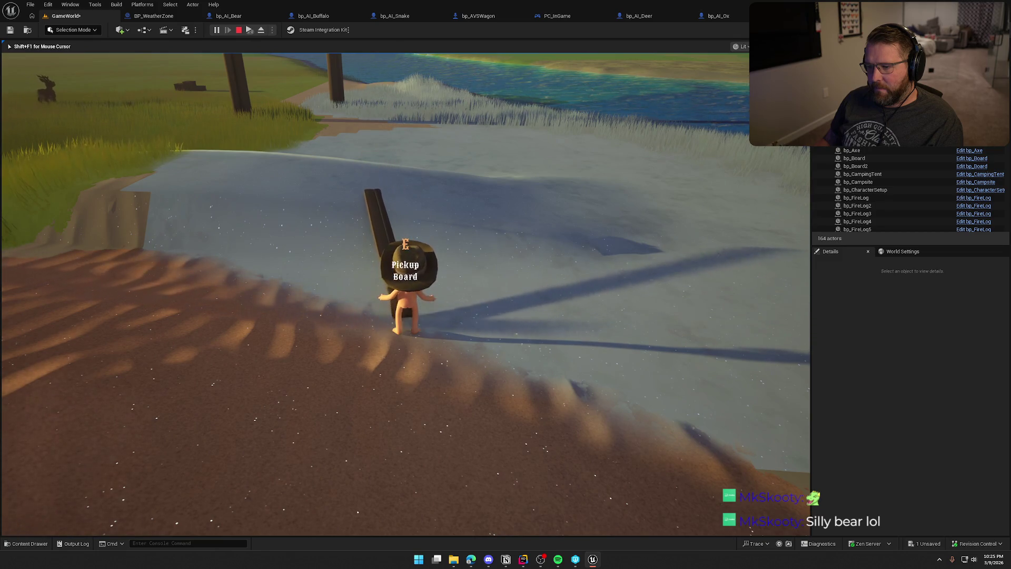
key("e")
key("e")
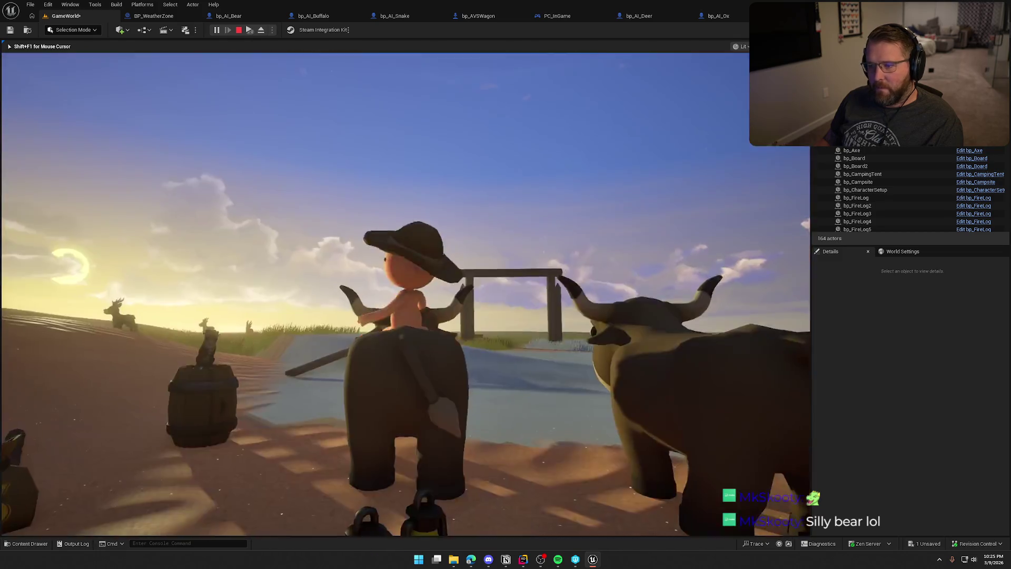
key("w")
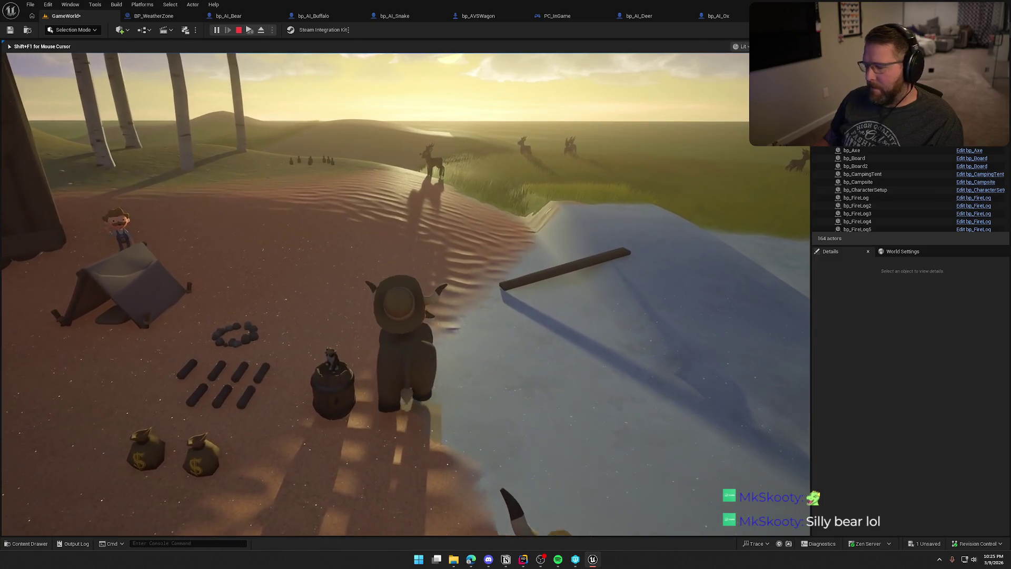
key("w")
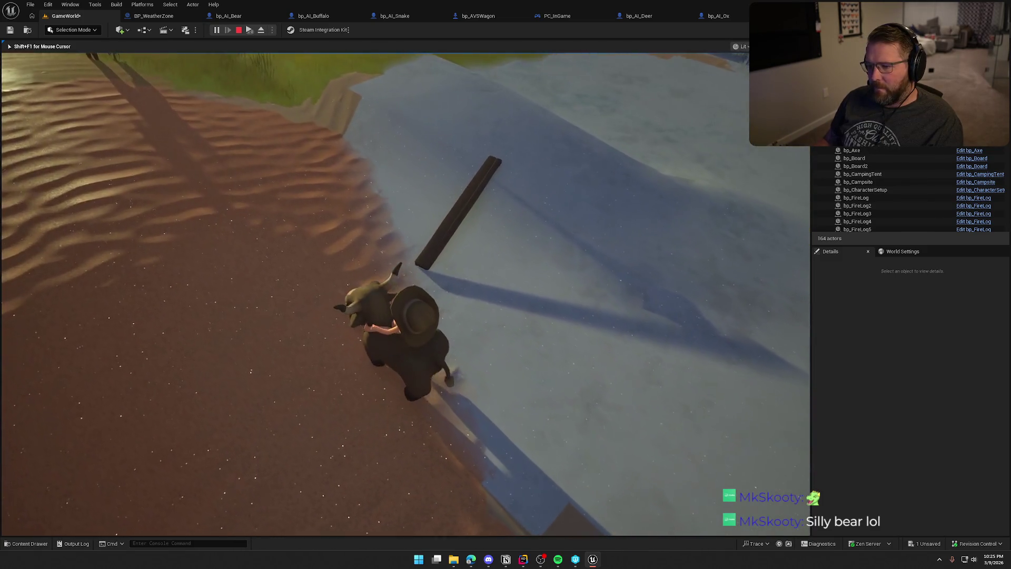
key("w")
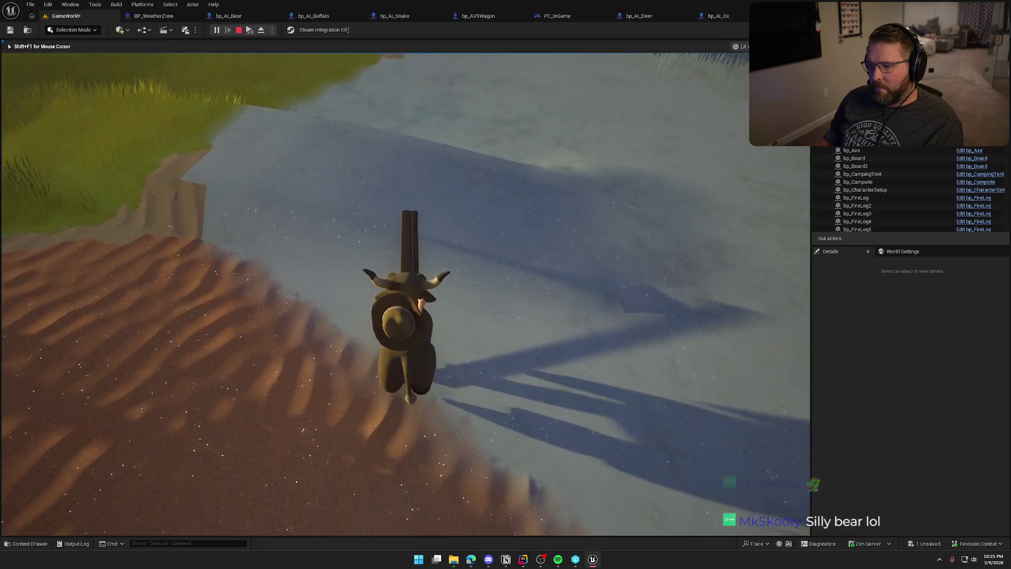
key("w")
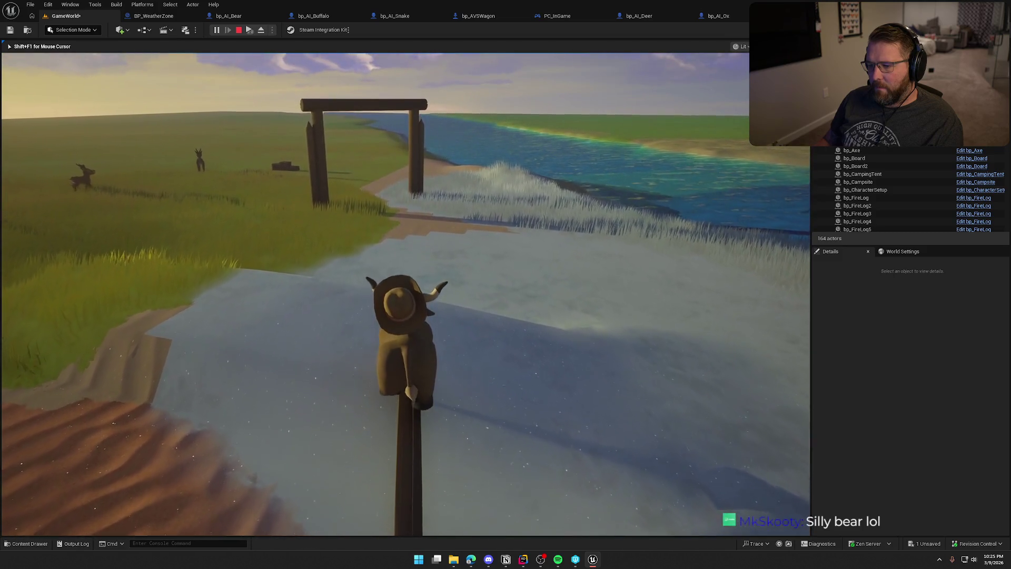
key("w")
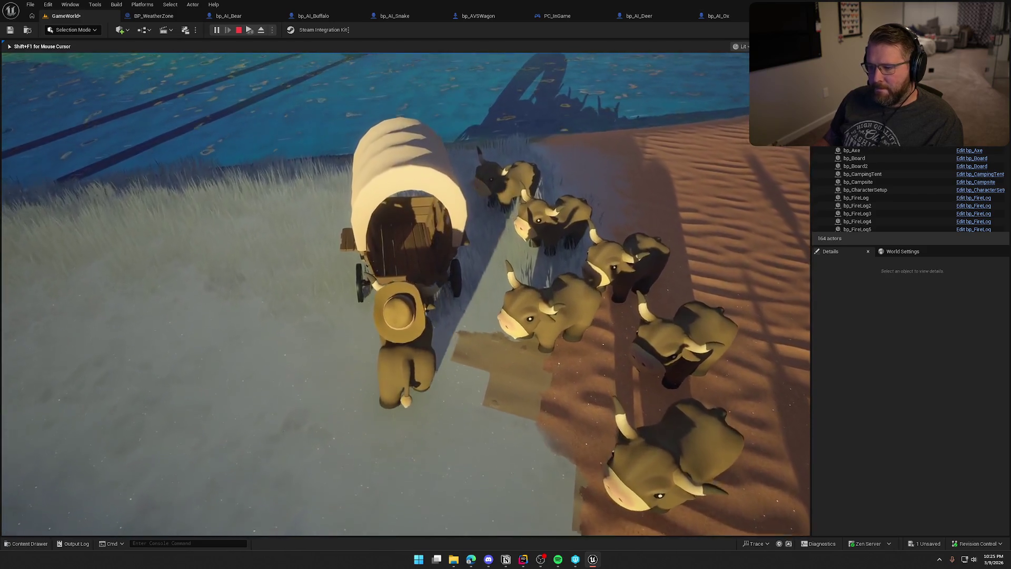
Dismount the ox, climb into the covered wagon, then end the test run
key("e")
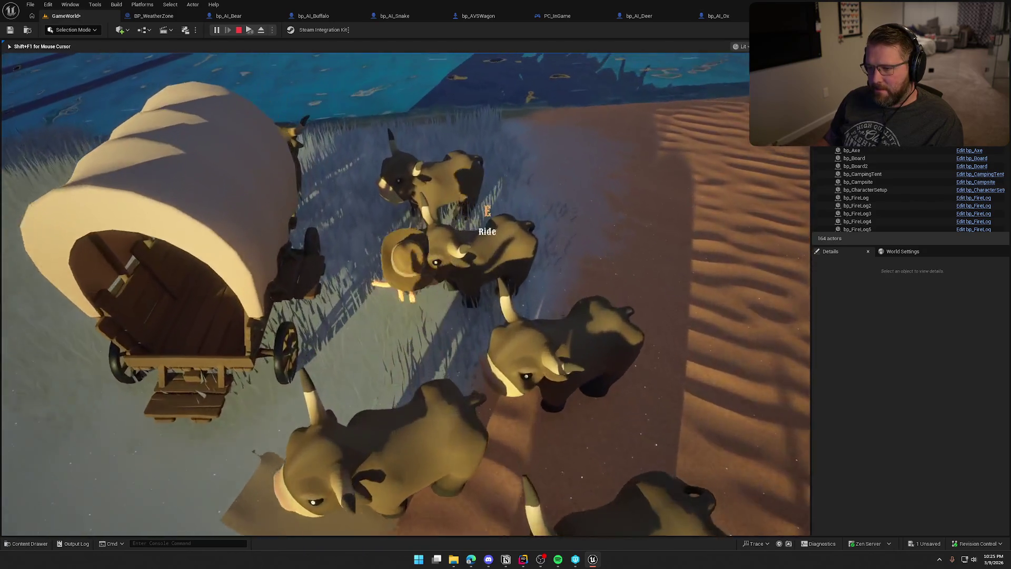
key("w")
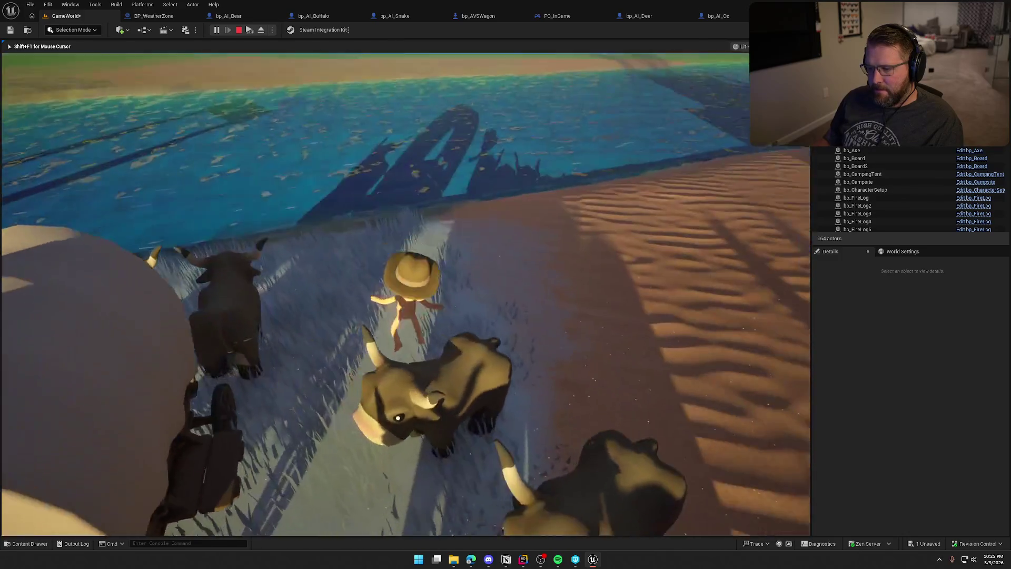
key("e")
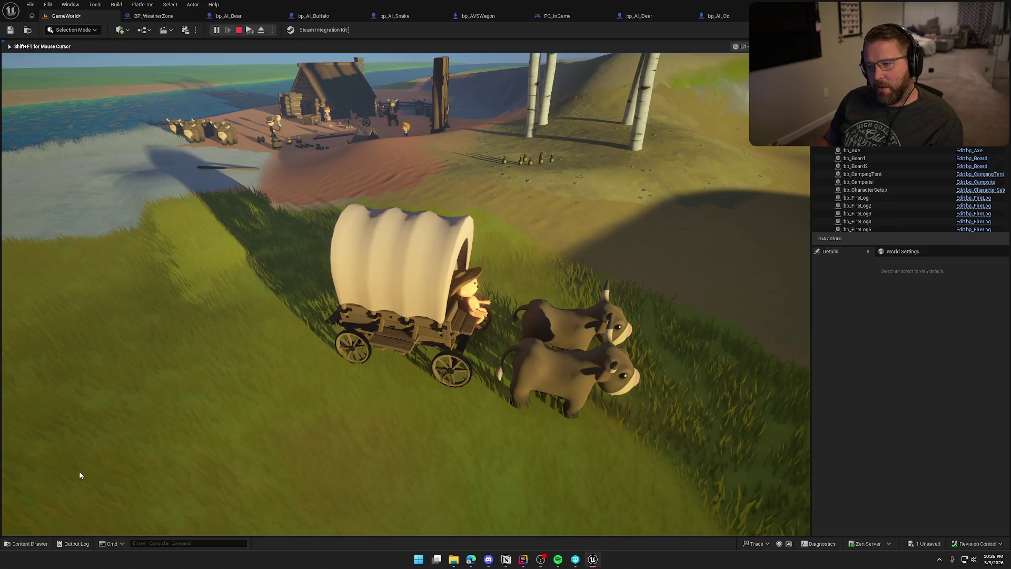
key("Escape")
Return to the GameWorld level view and launch a fresh play-in-editor session
left_click(303, 15)
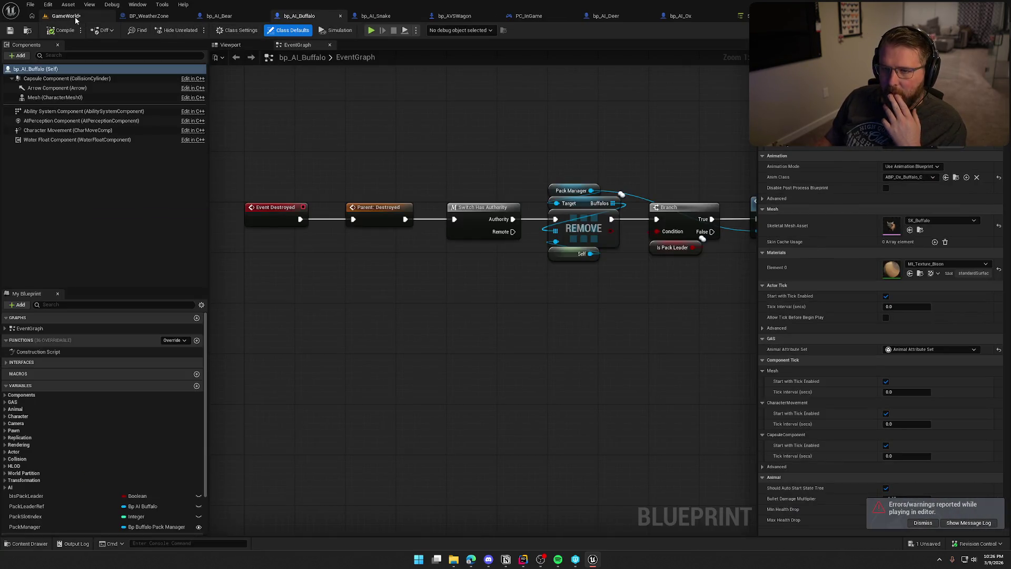
left_click(76, 17)
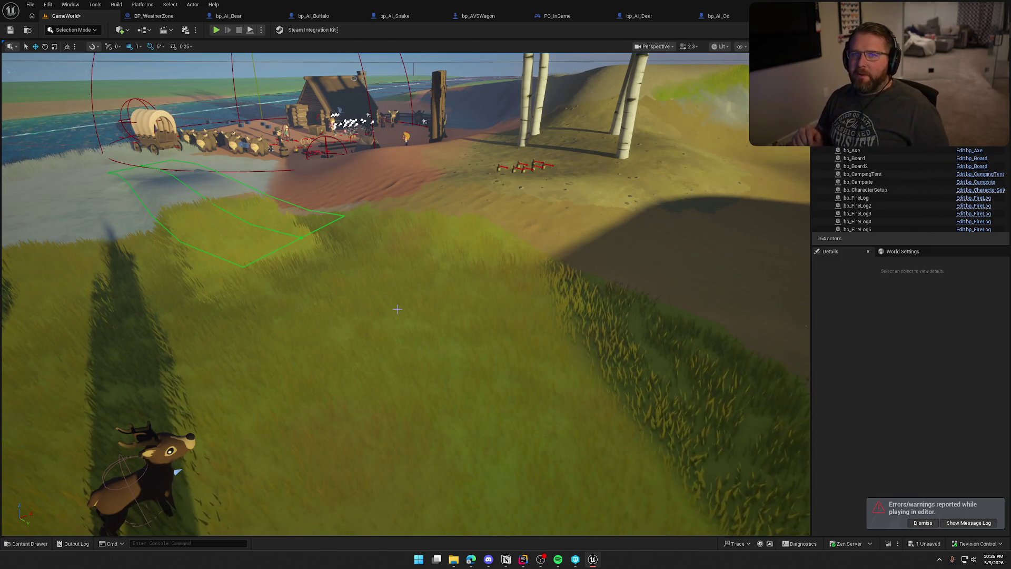
mouse_move(422, 309)
left_mouse_down()
mouse_move(411, 285)
mouse_move(422, 327)
mouse_move(439, 304)
left_mouse_up()
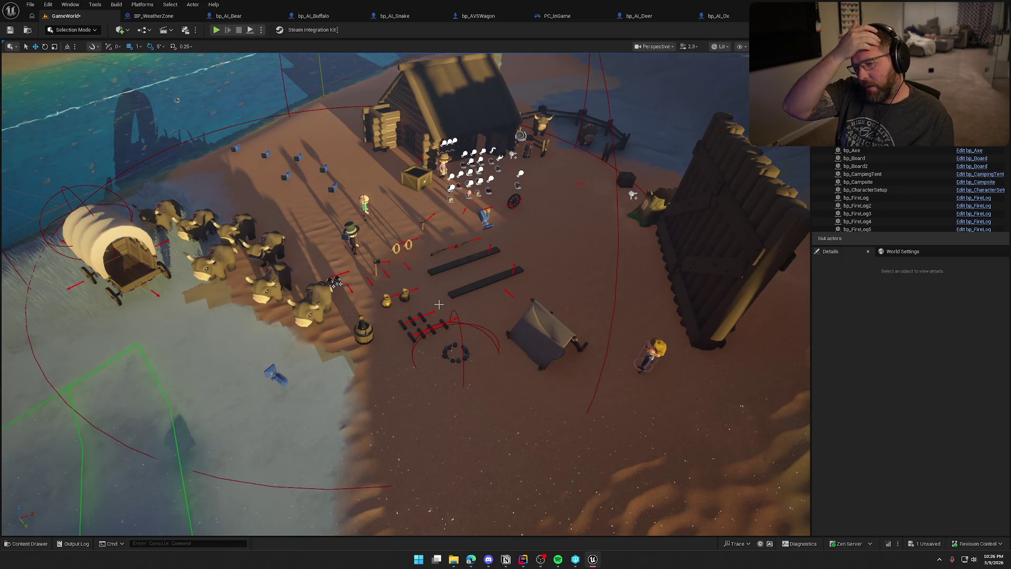
left_click(216, 29)
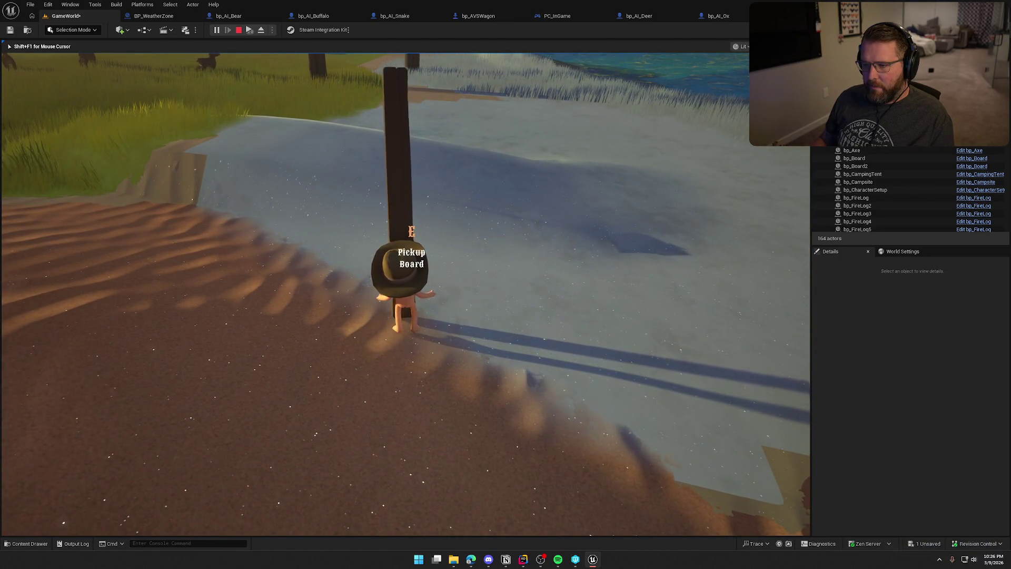
Pick up and drop the board, walk over to the oxen, then stop the playtest
key("e")
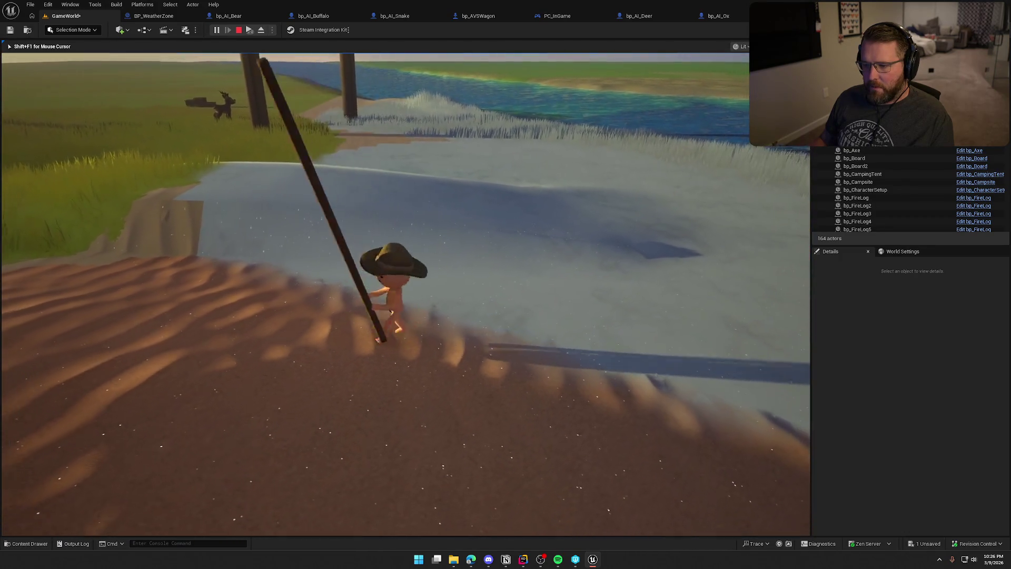
key("e")
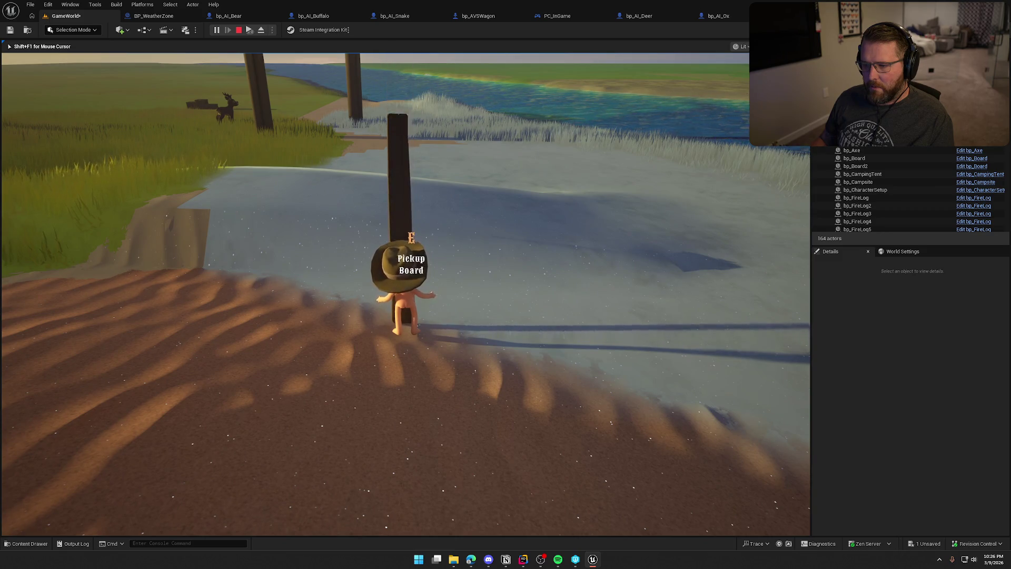
key("w")
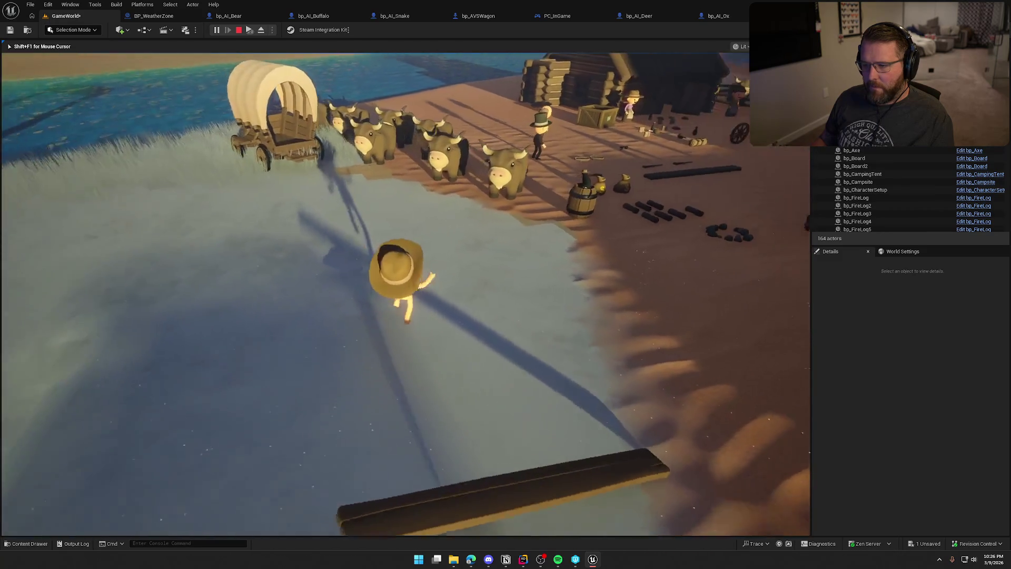
key("Escape")
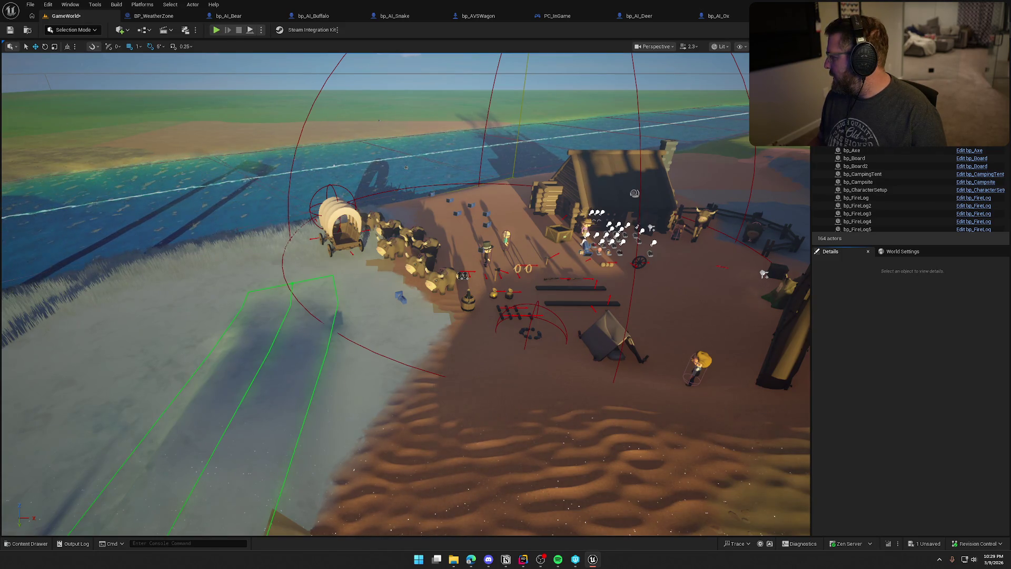
Close the BP_WeatherZone, bp_AI_Bear, bp_AI_Buffalo and bp_AI_Snake blueprint tabs
left_click_drag(579, 266, 560, 242)
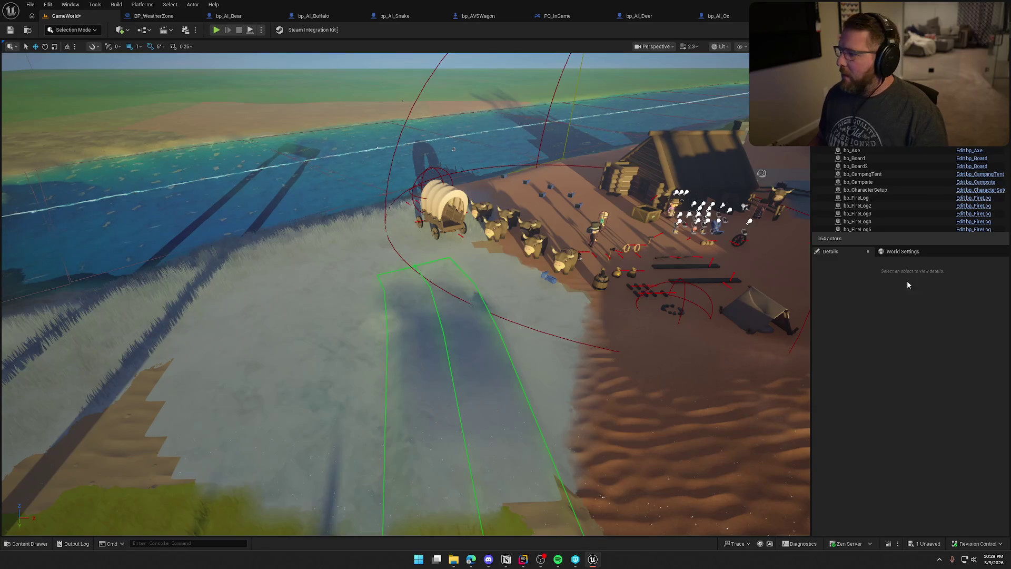
mouse_move(579, 317)
left_mouse_down()
mouse_move(447, 316)
mouse_move(600, 326)
left_mouse_up()
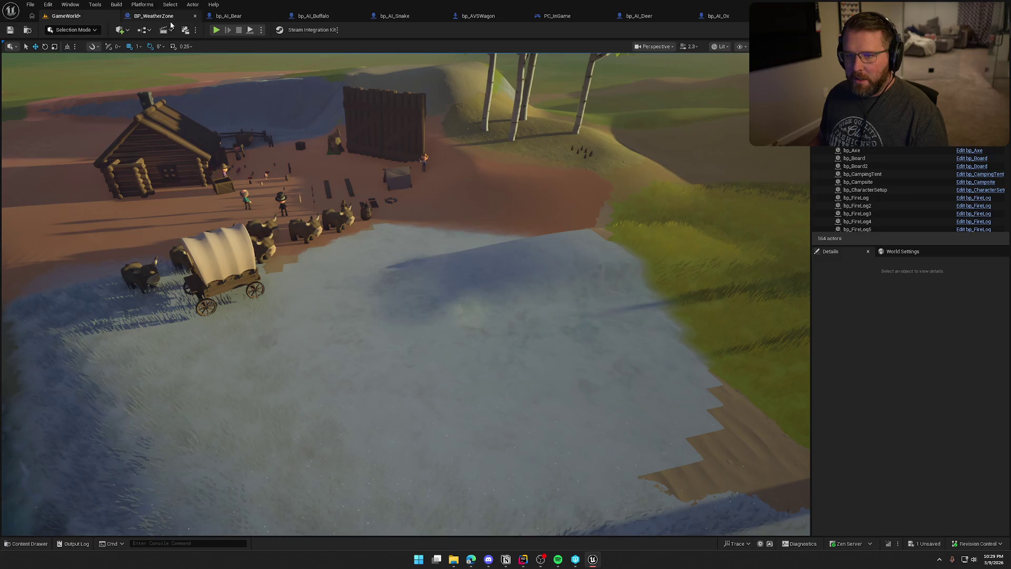
left_click(163, 17)
middle_click(163, 16)
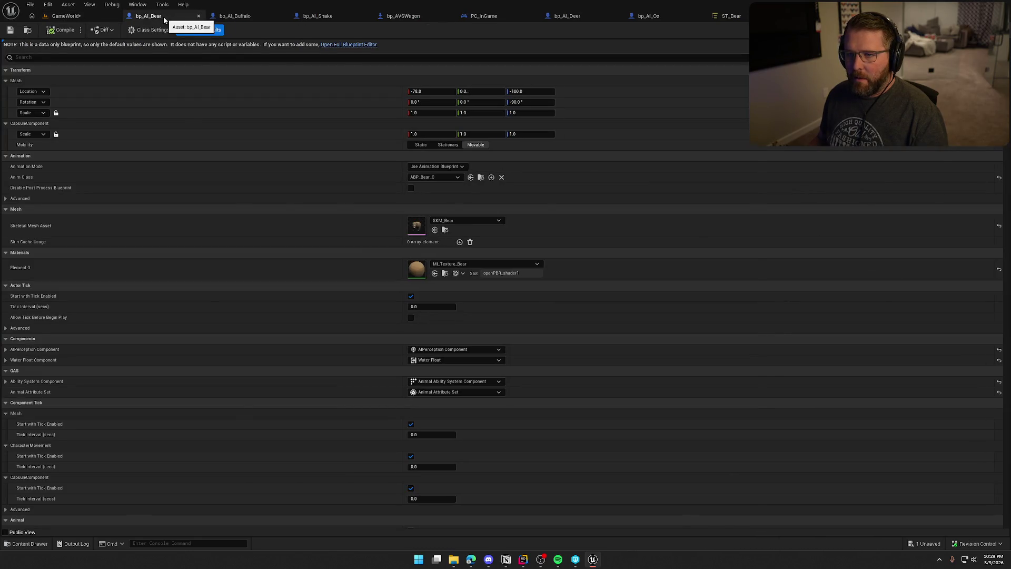
middle_click(163, 16)
middle_click(163, 16)
middle_click(163, 17)
Close bp_AVSWagon, PC_InGame, bp_AI_Deer, bp_AI_Ox and ST_Bear, then select the covered wagon
middle_click(164, 17)
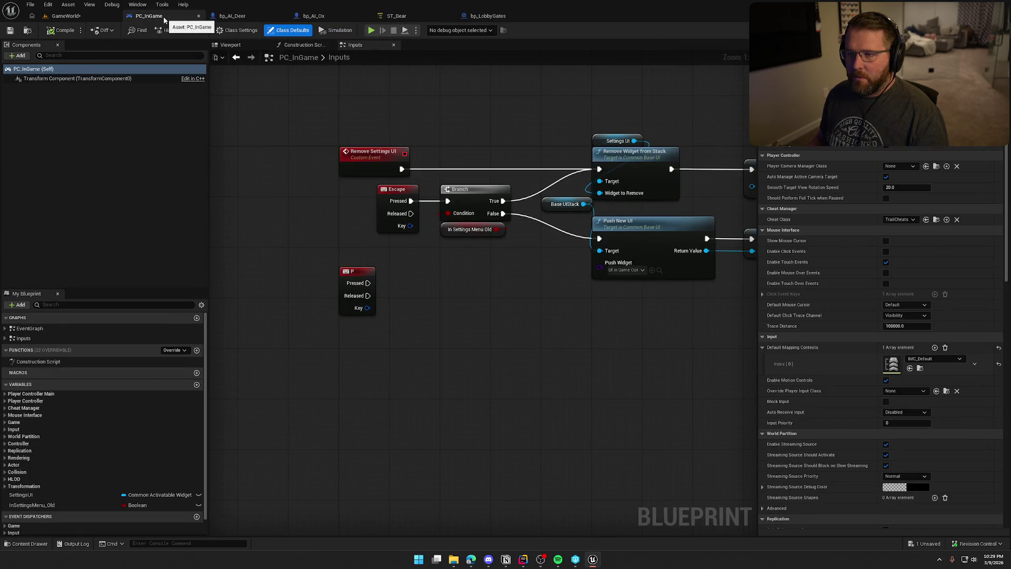
middle_click(163, 17)
middle_click(163, 17)
middle_click(163, 17)
middle_click(163, 17)
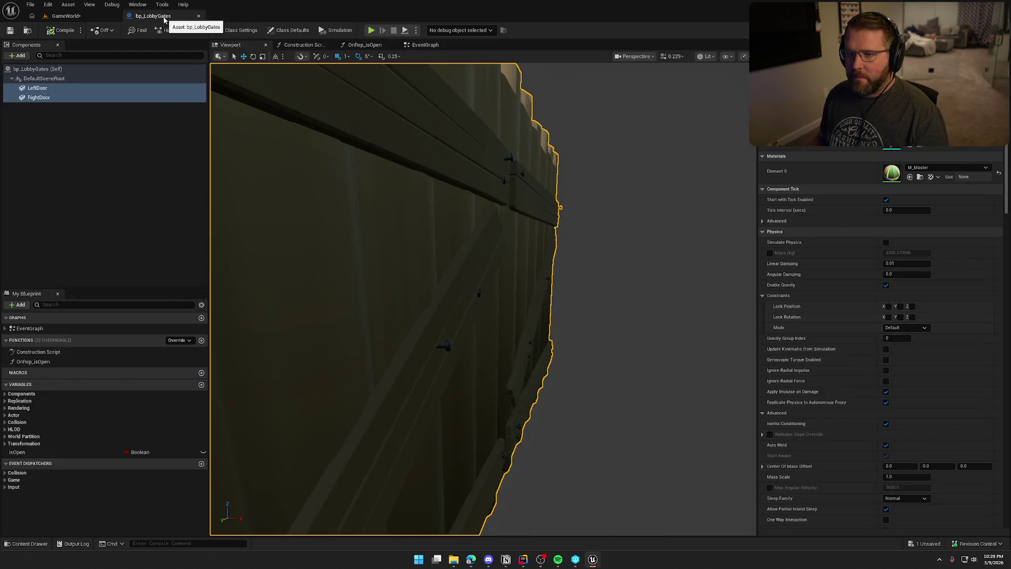
middle_click(163, 17)
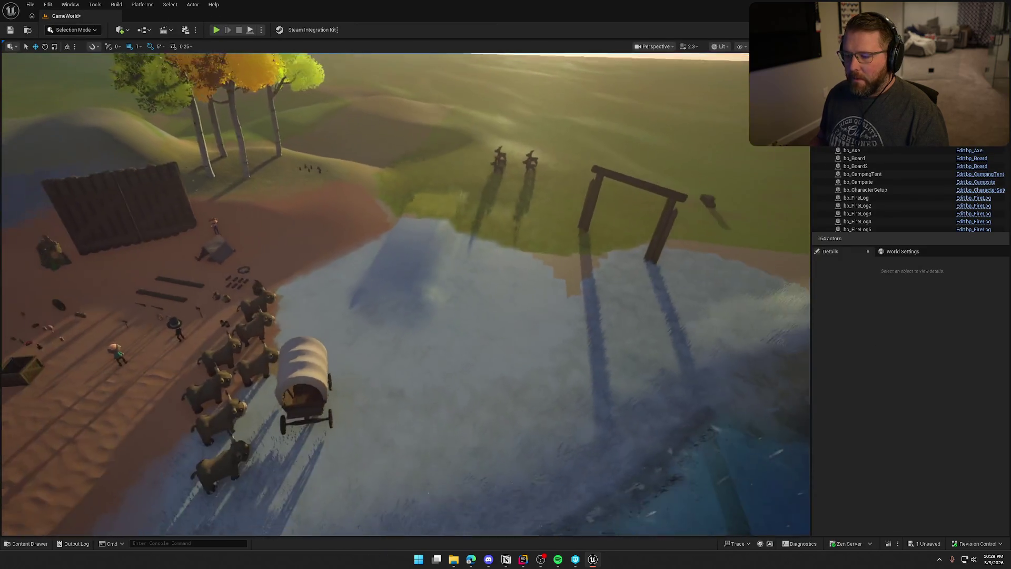
key("a")
left_click(381, 337)
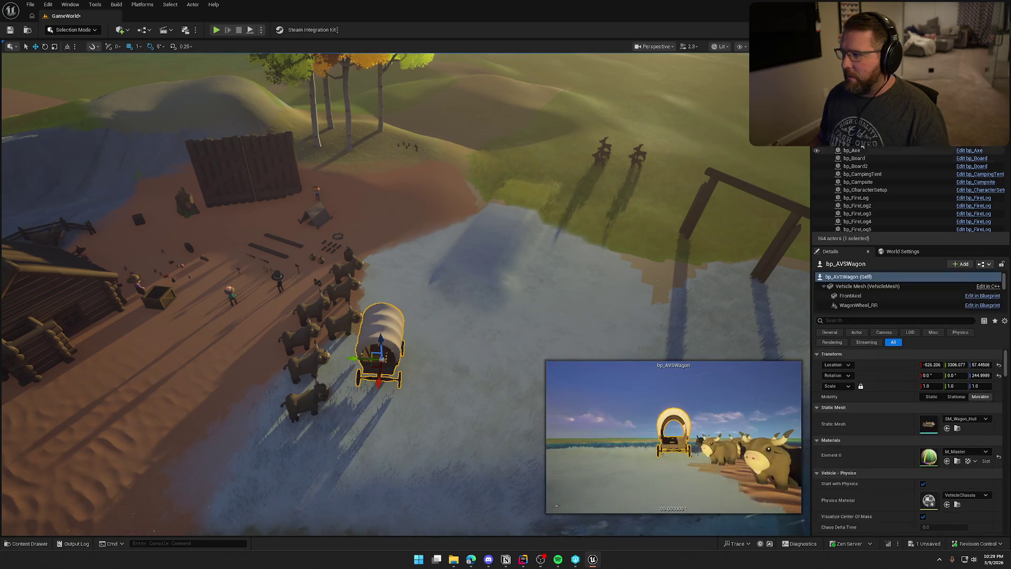
Edit the selected wagon's bp_AVSWagon blueprint and inspect the covered wagon in its Viewport preview
key("ctrl+e")
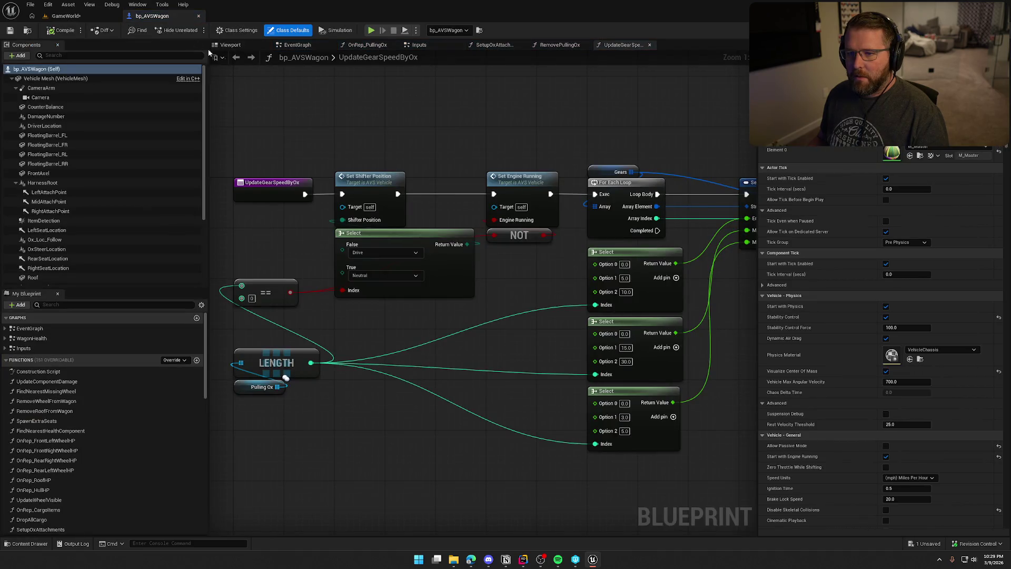
left_click(293, 45)
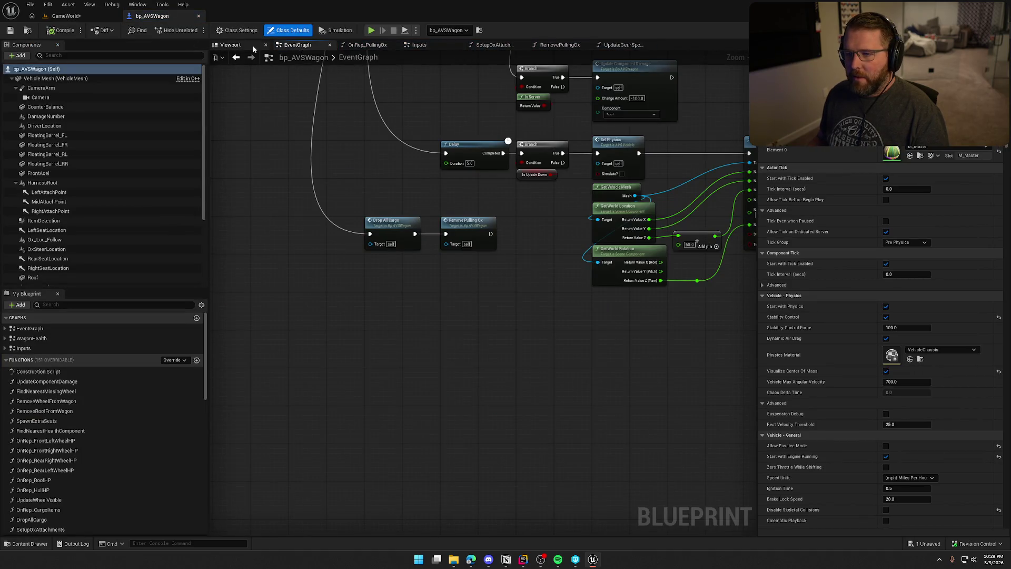
left_click(253, 47)
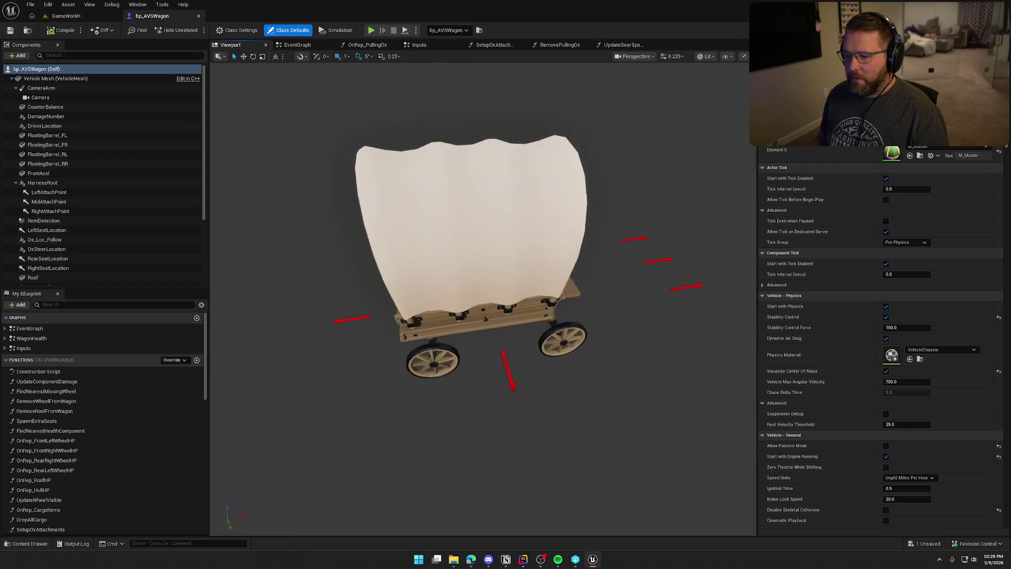
left_click_drag(448, 215, 475, 216)
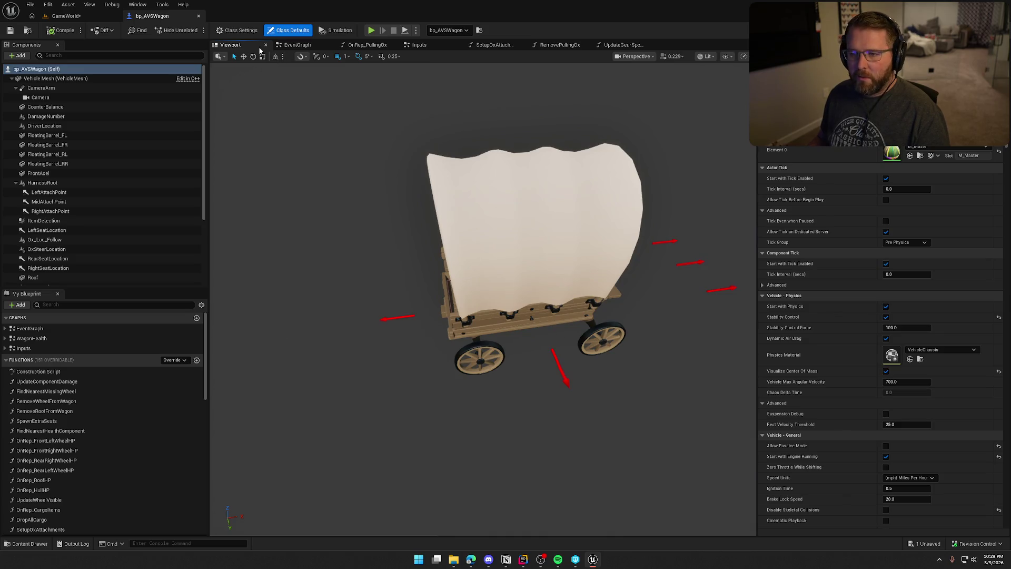
scroll(110, 222, "down", 4)
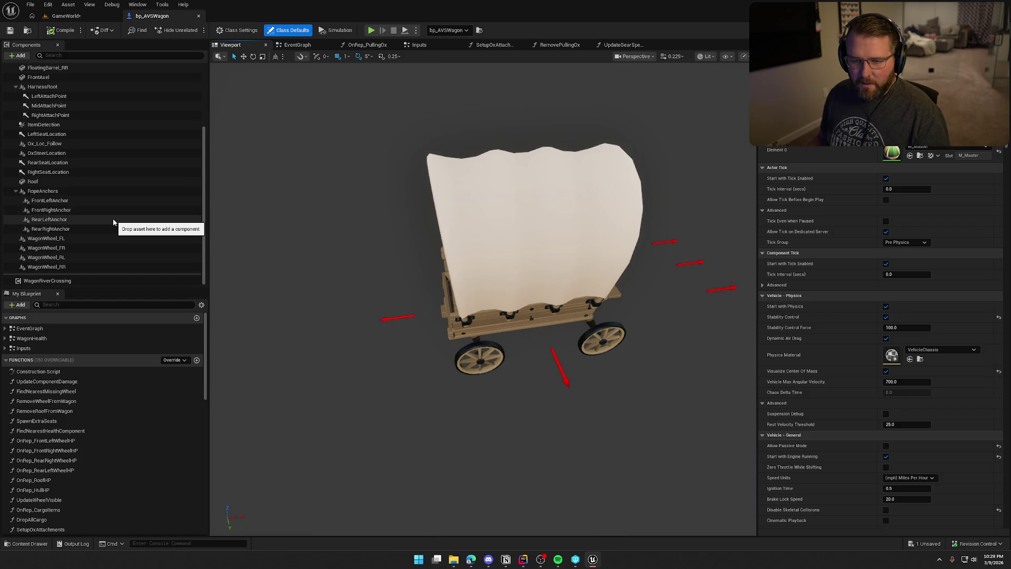
scroll(114, 222, "up", 1)
scroll(113, 222, "up", 3)
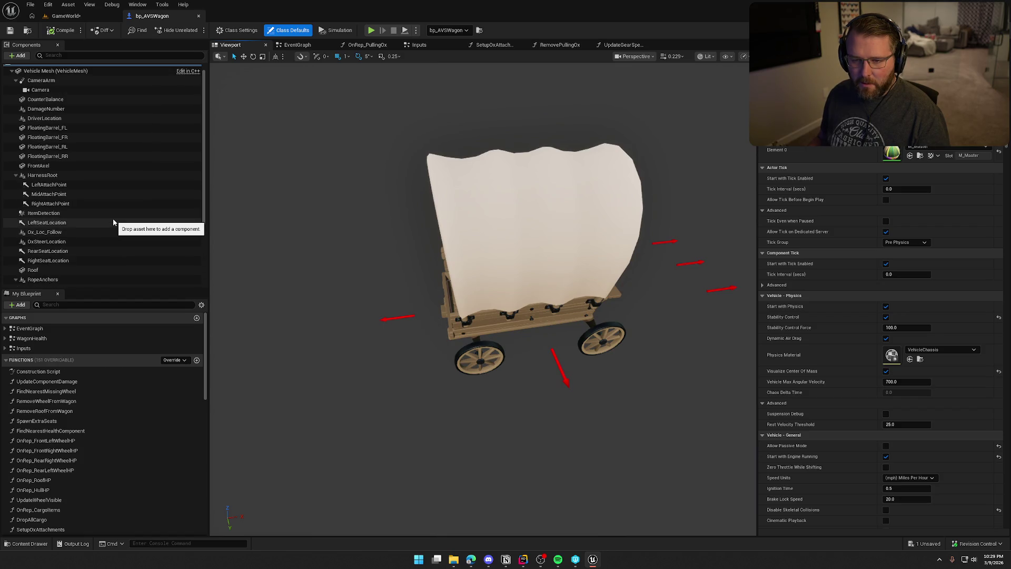
Select the CameraArm component and save the bp_AVSWagon blueprint
left_click(41, 88)
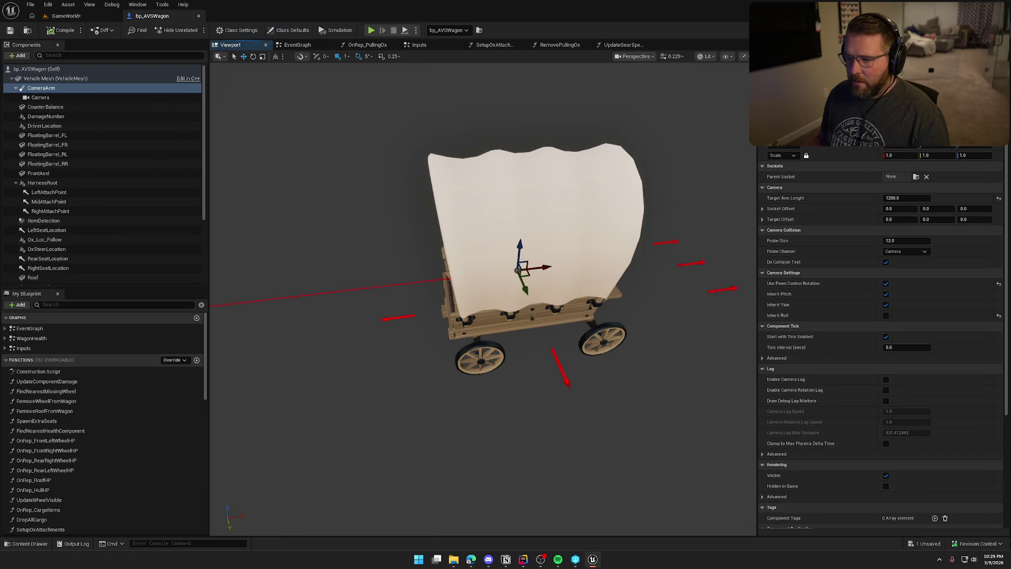
mouse_move(545, 292)
left_mouse_down()
mouse_move(495, 305)
mouse_move(480, 323)
left_mouse_up()
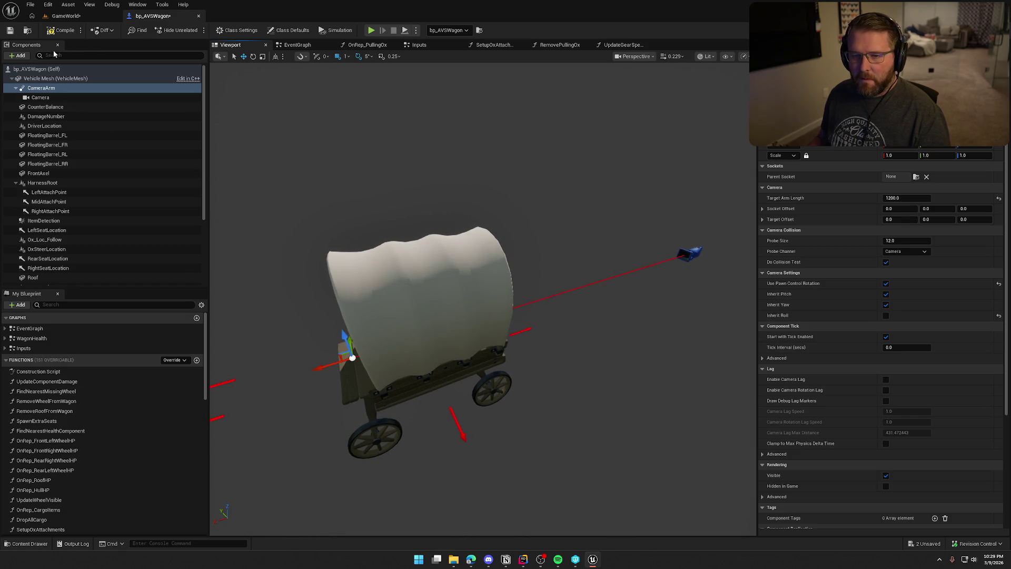
key("ctrl+s")
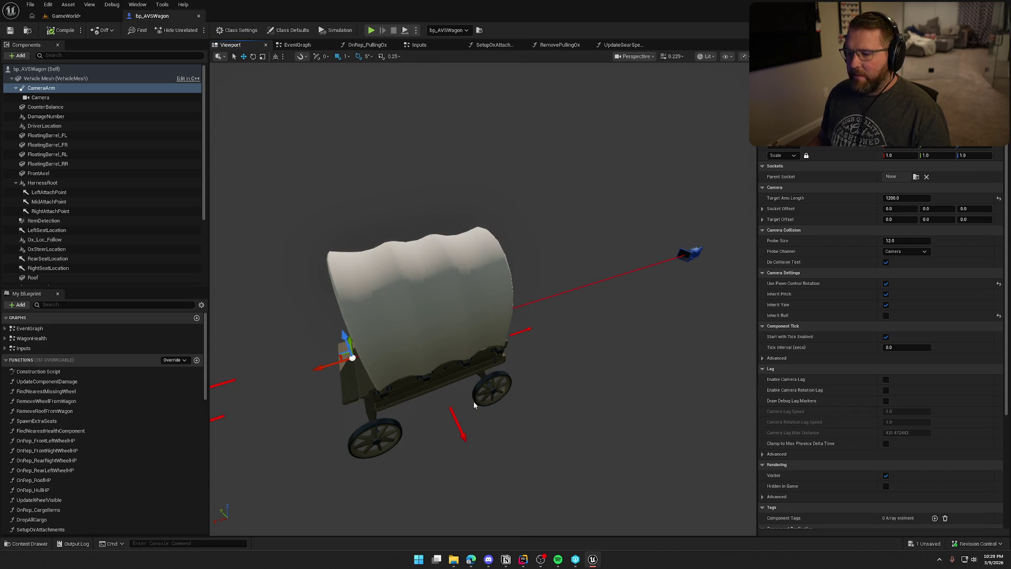
Close the four extra function graphs, including OnRep_PullingOx and RemovePullingOx, then open the Content Drawer
mouse_move(527, 200)
left_mouse_down()
mouse_move(517, 211)
mouse_move(531, 163)
left_mouse_up()
middle_click(369, 45)
middle_click(427, 44)
middle_click(426, 44)
middle_click(427, 45)
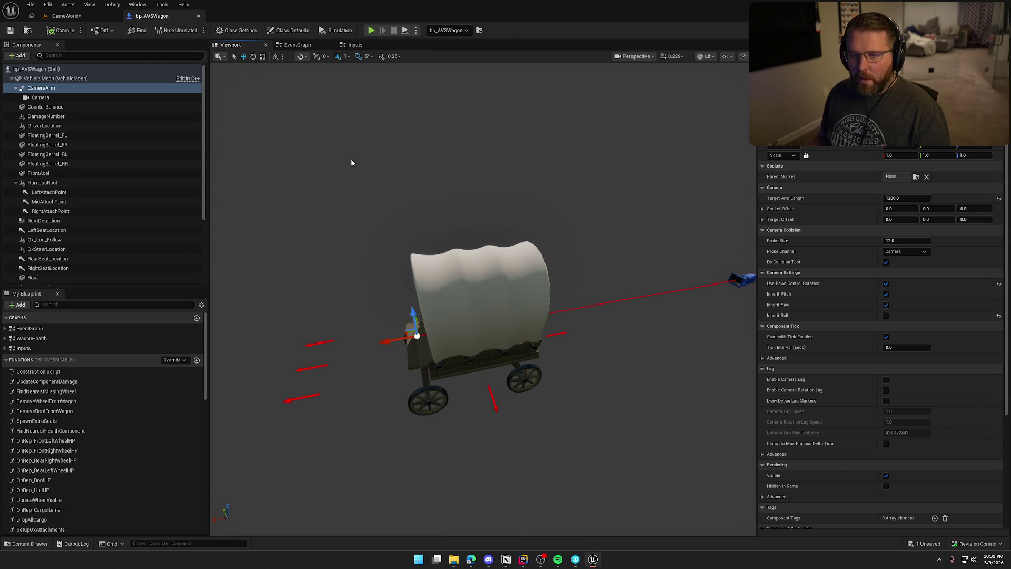
left_click(53, 78)
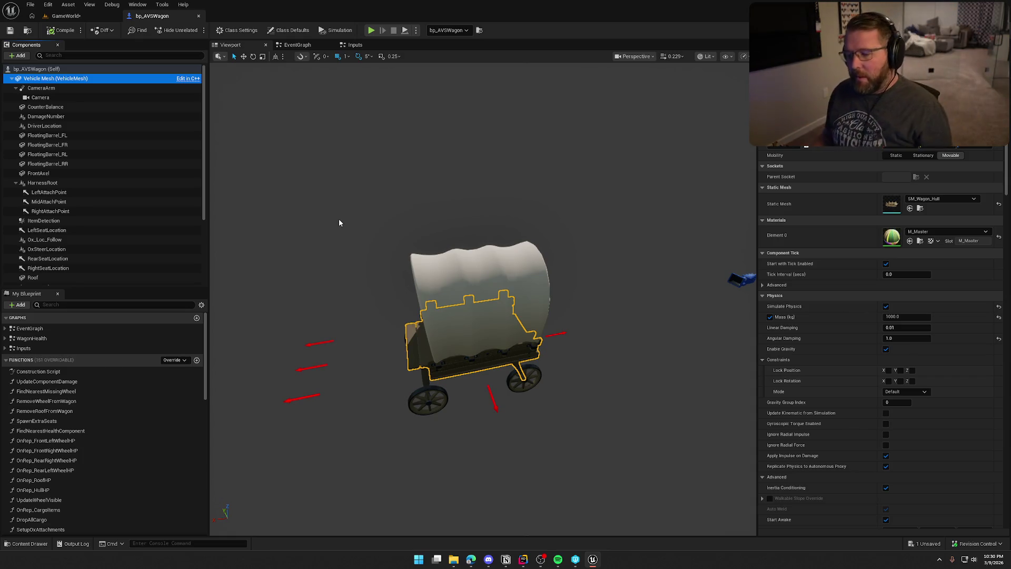
left_click(29, 544)
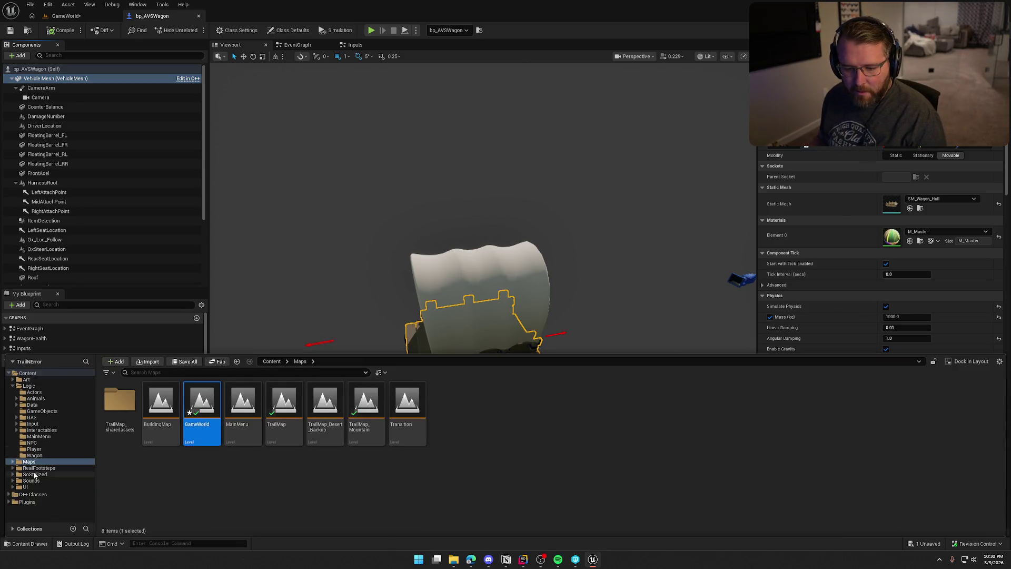
Browse the Sounds and TrailerSounds folders, then play WagonWheels.wav in VLC
left_click(31, 481)
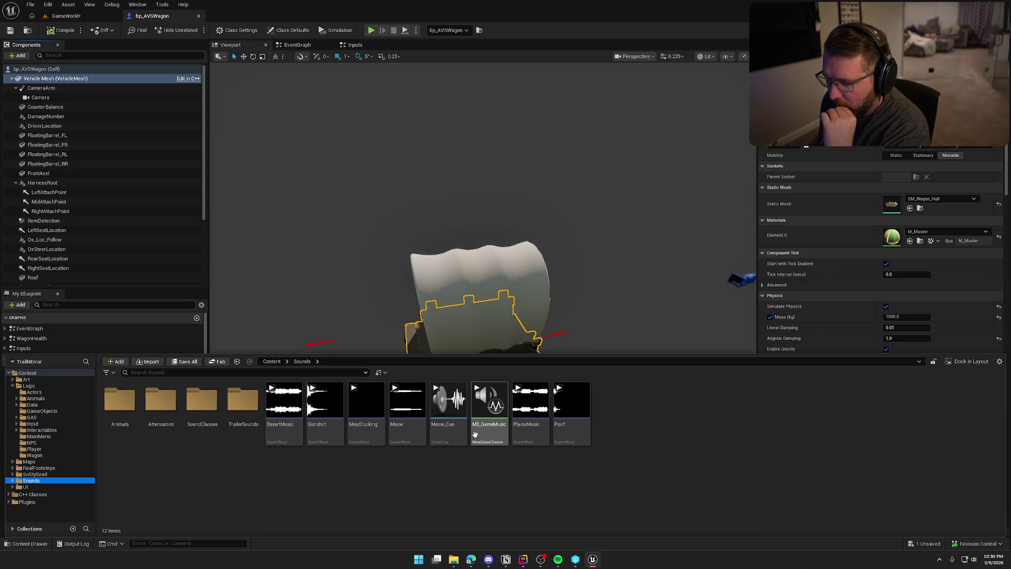
double_click(242, 400)
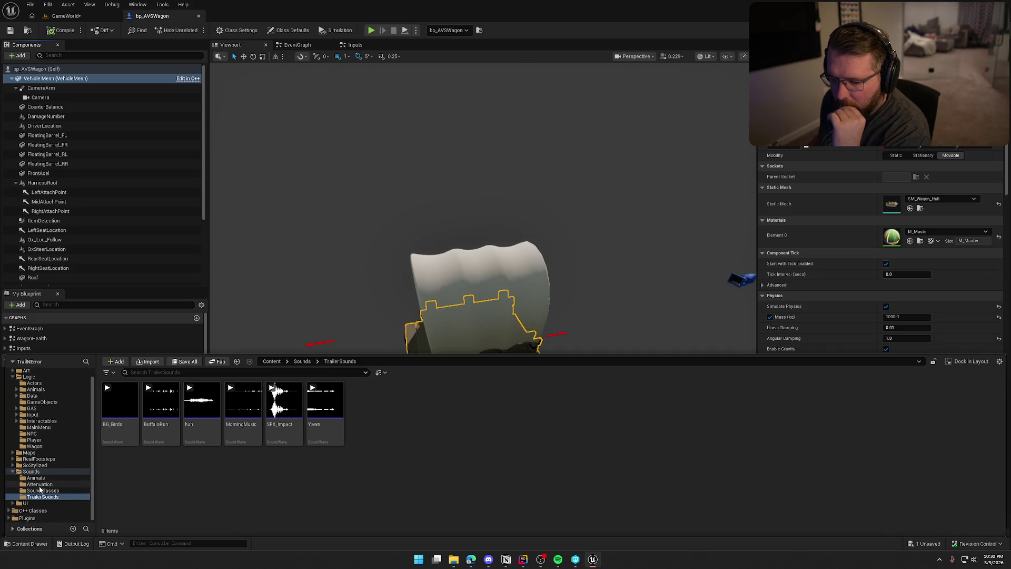
left_click(42, 472)
left_click(216, 468)
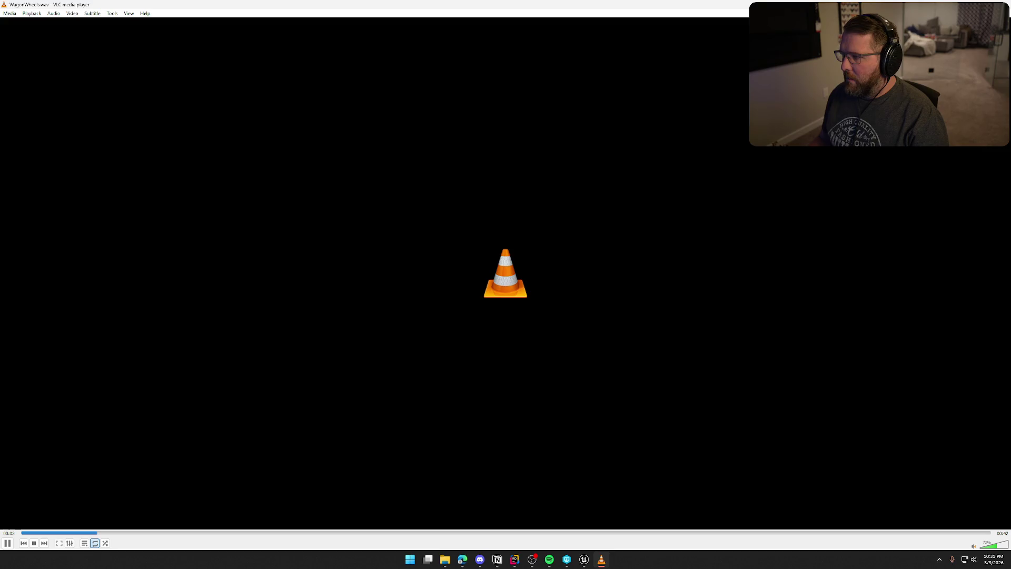
Import WagonWheels.wav into Content/Sounds as a sound wave and save all assets
left_click(1001, 5)
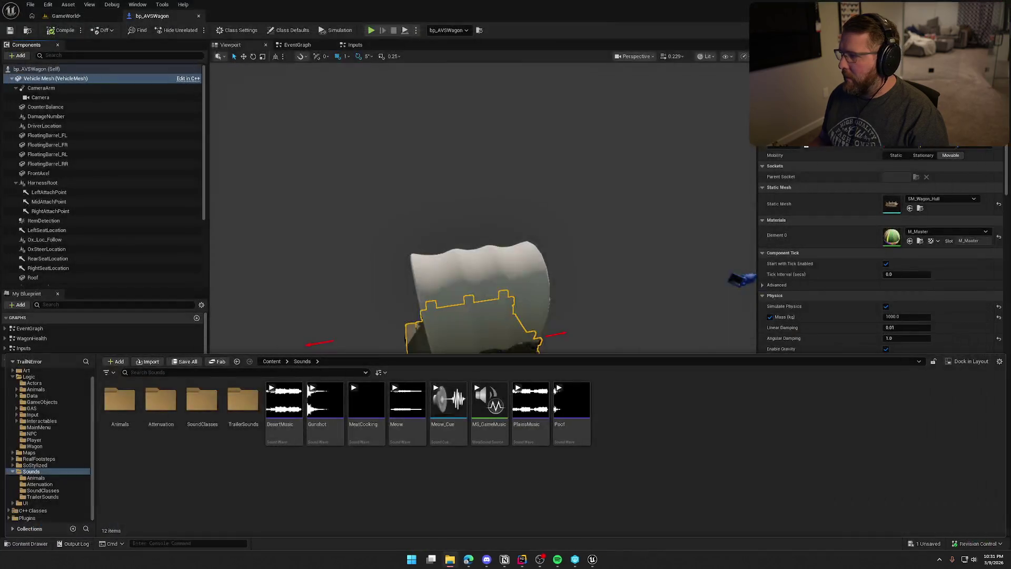
left_click_drag(751, 469, 647, 428)
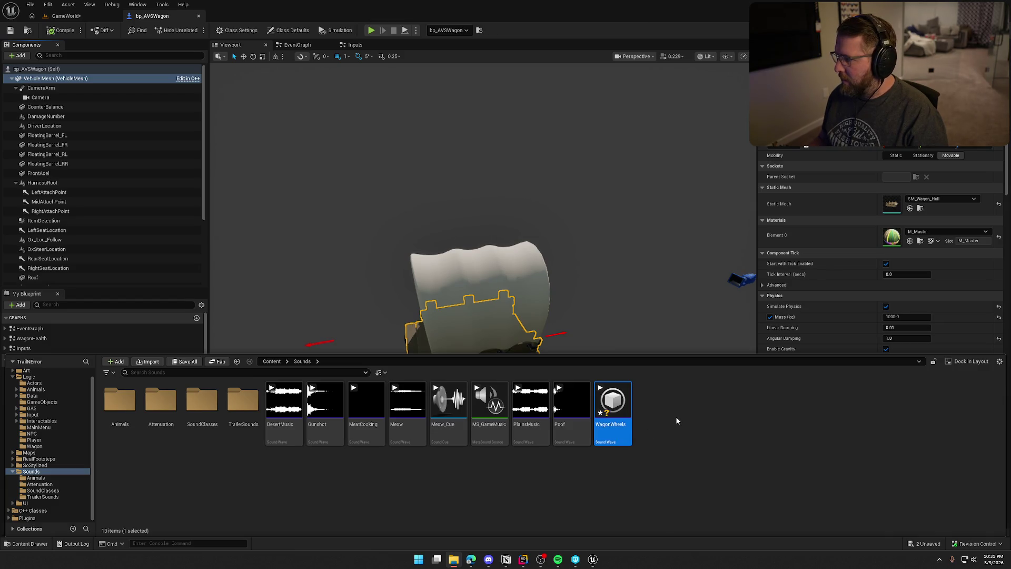
left_click(681, 443)
key("ctrl+shift+s")
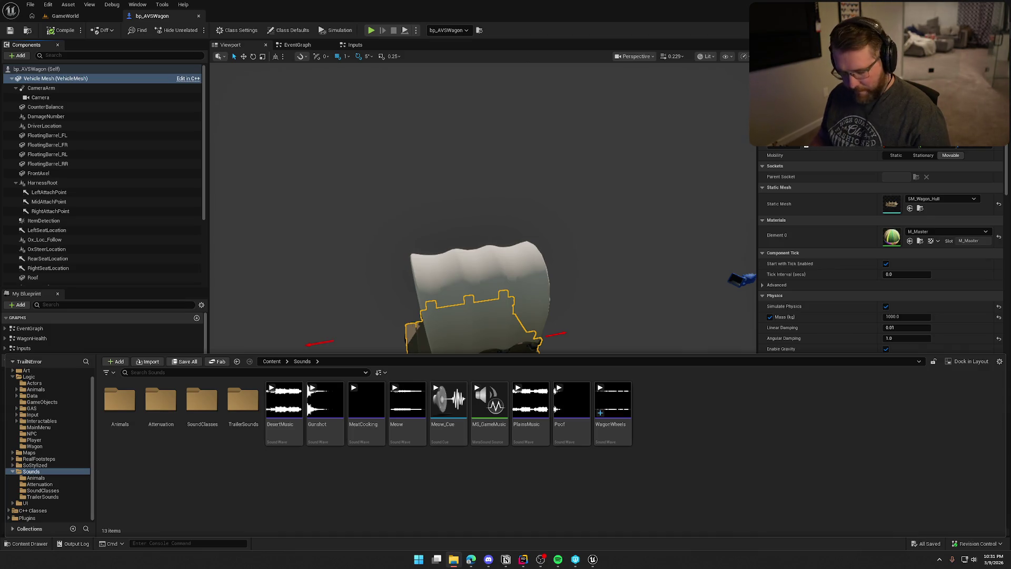
Launch Audacity from the Windows search
key("super")
type("audacity")
key("Return")
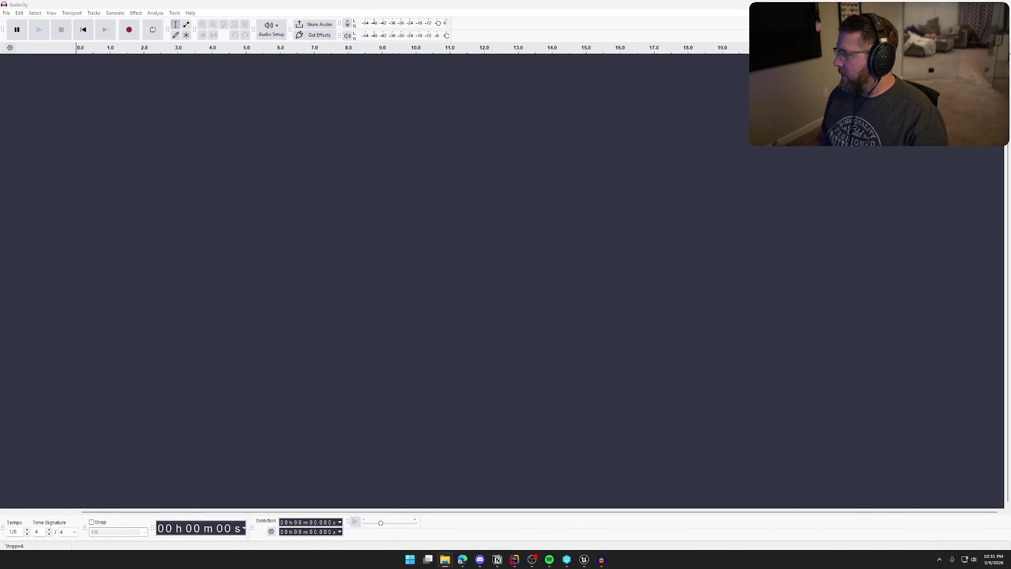
Import WagonWheels.wav into Audacity as a stereo track, play it, and select the first 6.5 seconds
left_click_drag(400, 10, 472, 292)
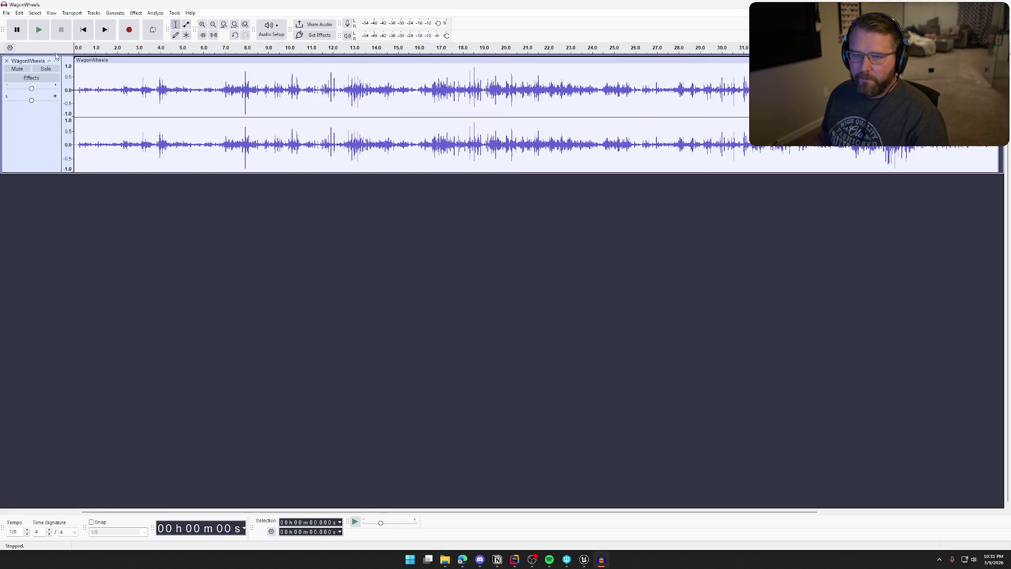
key("space")
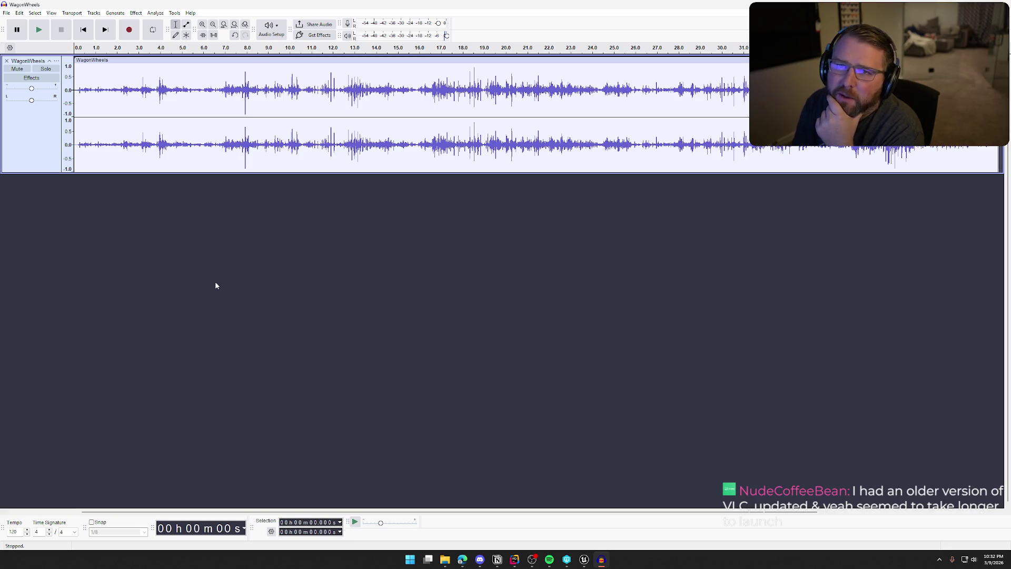
key("space")
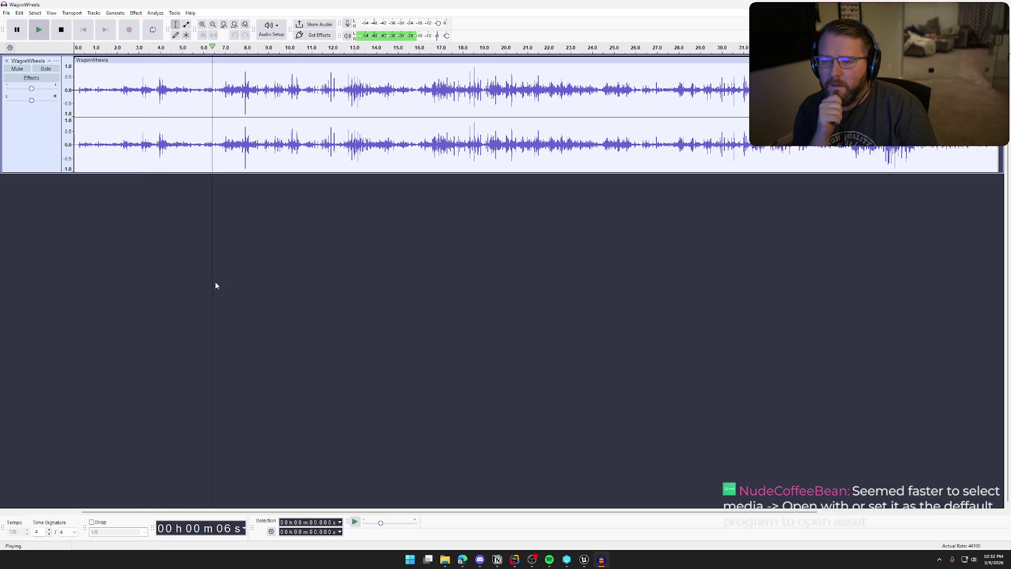
key("space")
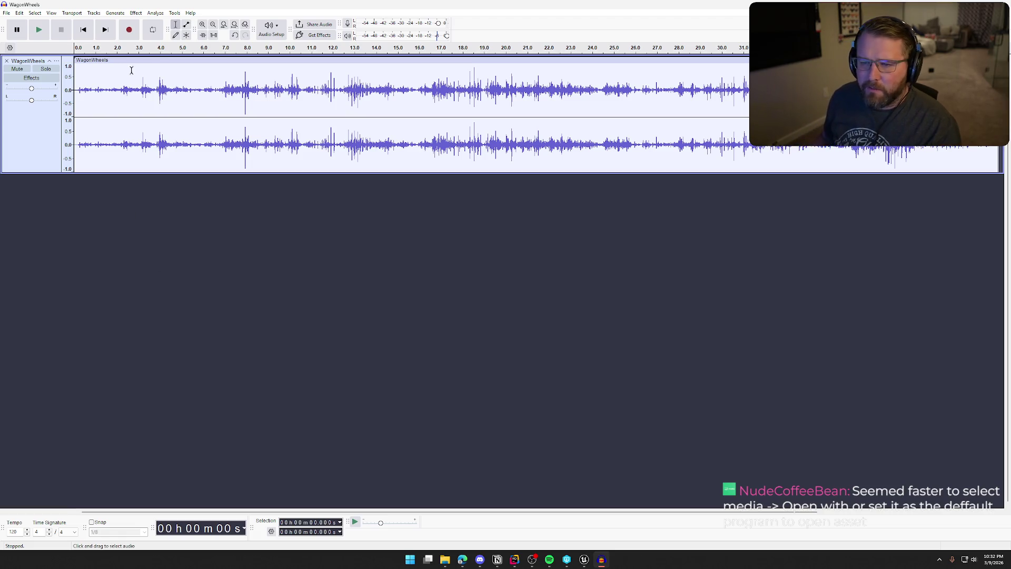
left_click_drag(215, 91, 78, 99)
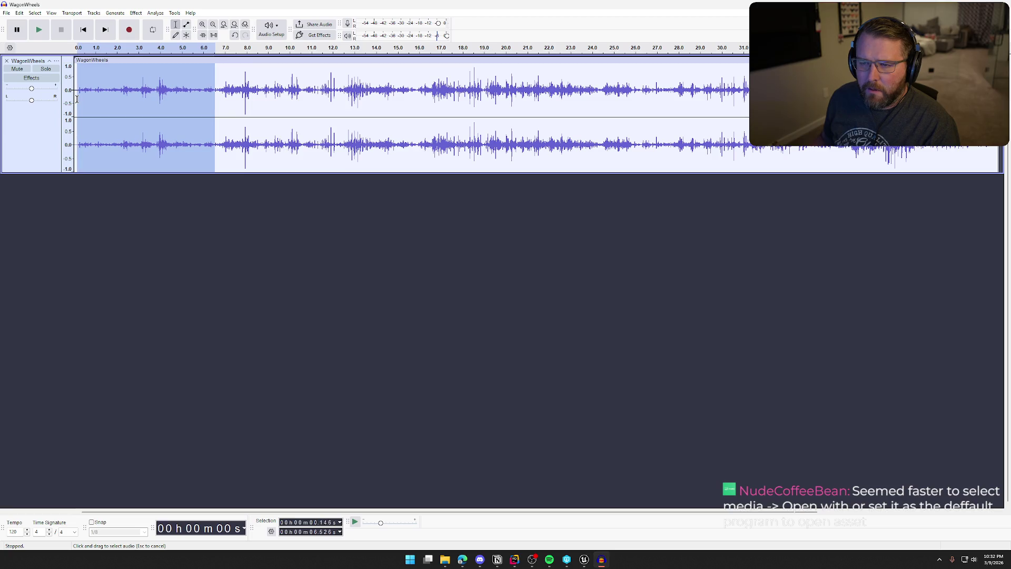
Turn on looping, audition the selection, and move its start to 0.292 s
key("l")
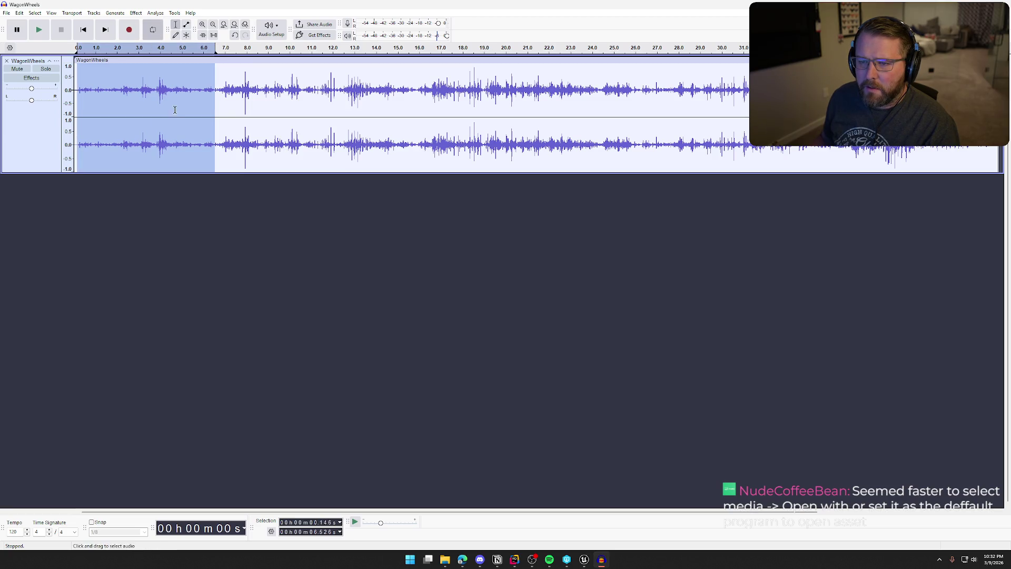
key("space")
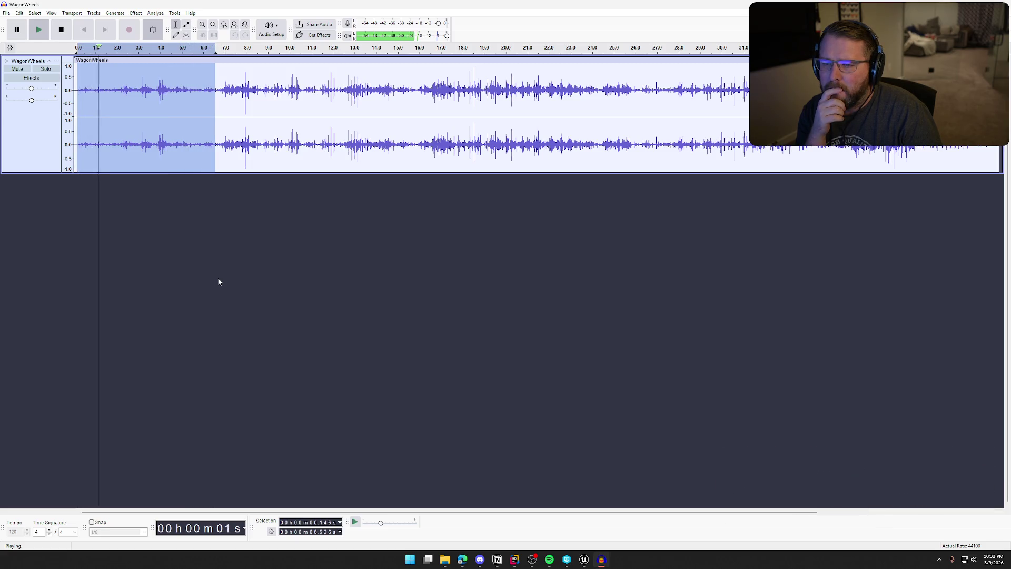
key("space")
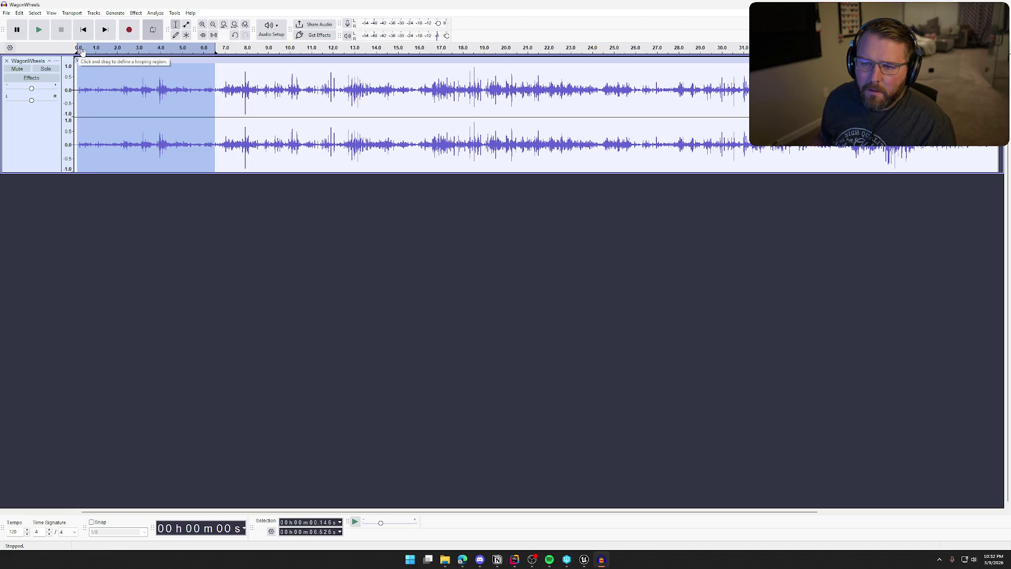
left_click_drag(78, 68, 82, 68)
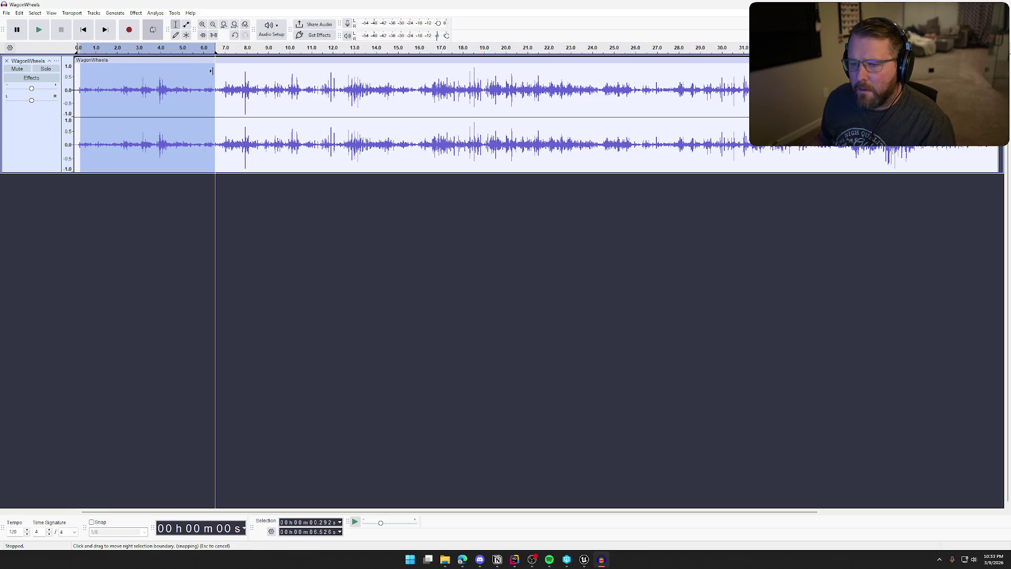
left_click_drag(212, 71, 224, 71)
Audition the loop and extend its end to 10.566 s, checking the seam from about 9 s
key("space")
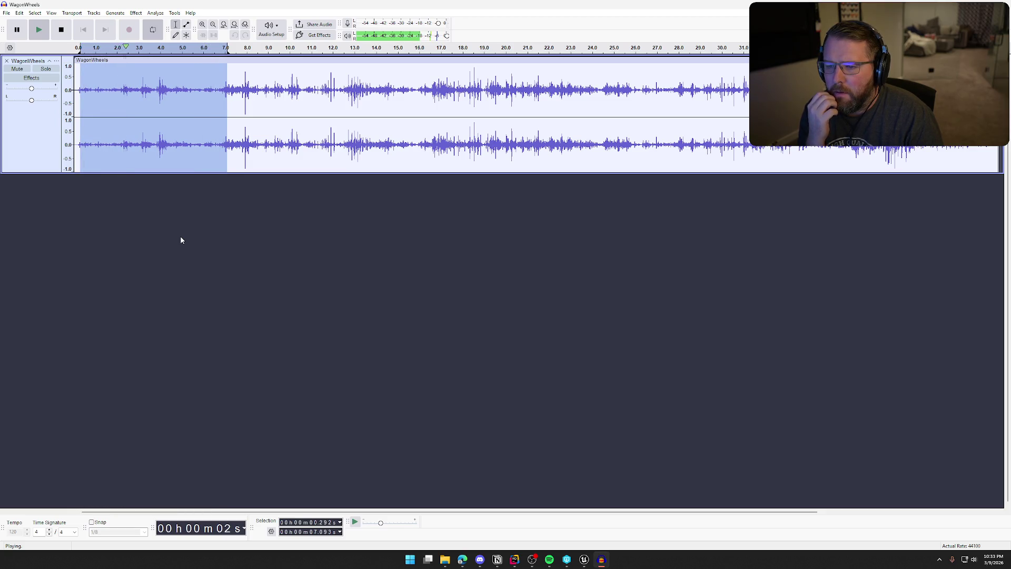
key("space")
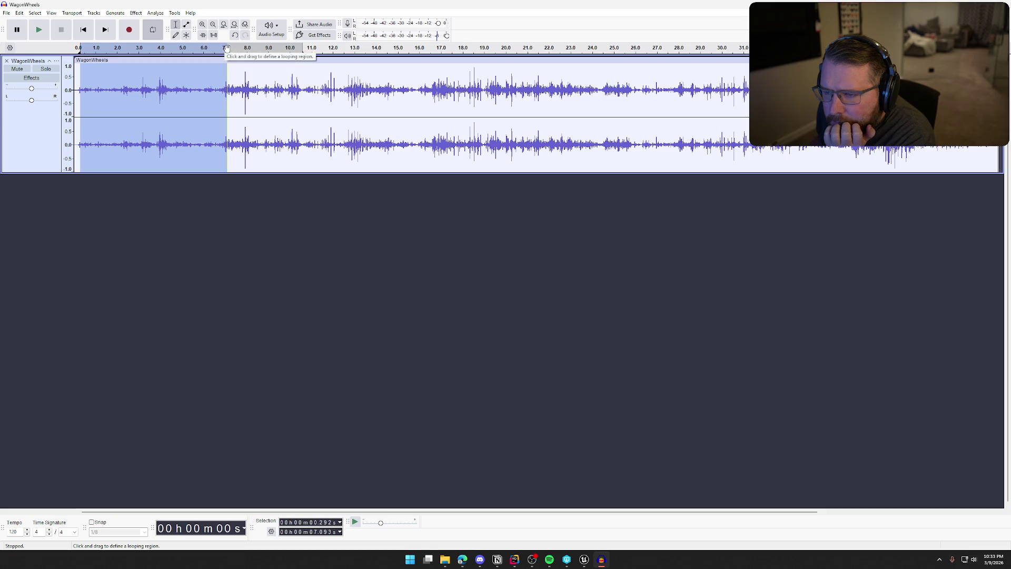
left_click_drag(224, 72, 302, 71)
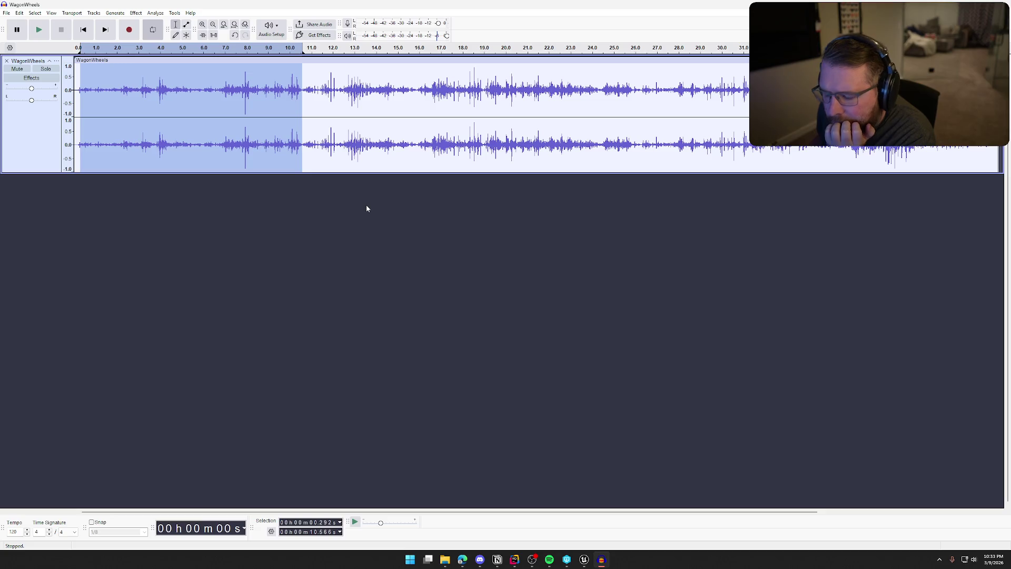
left_click(269, 47)
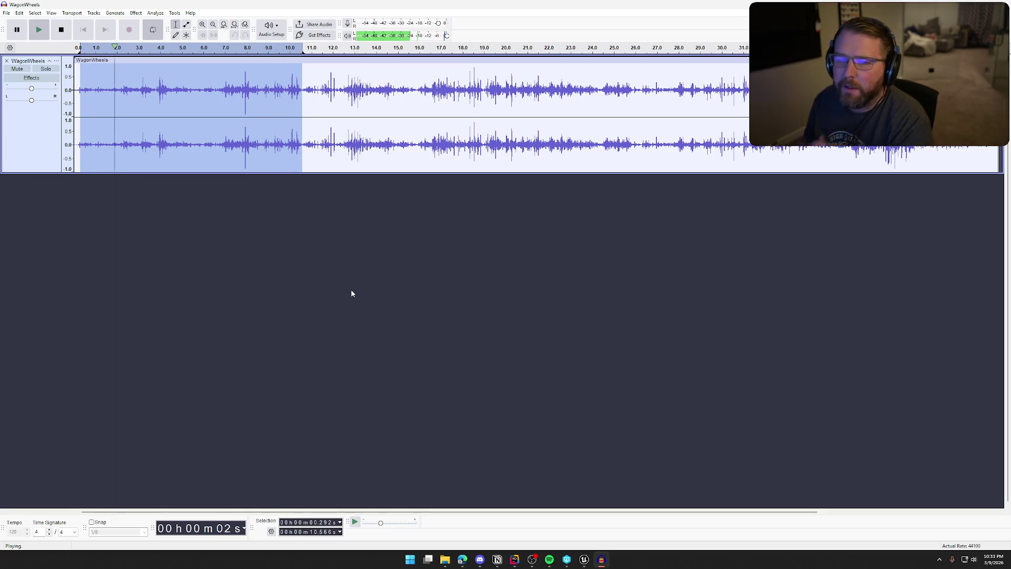
left_click(58, 36)
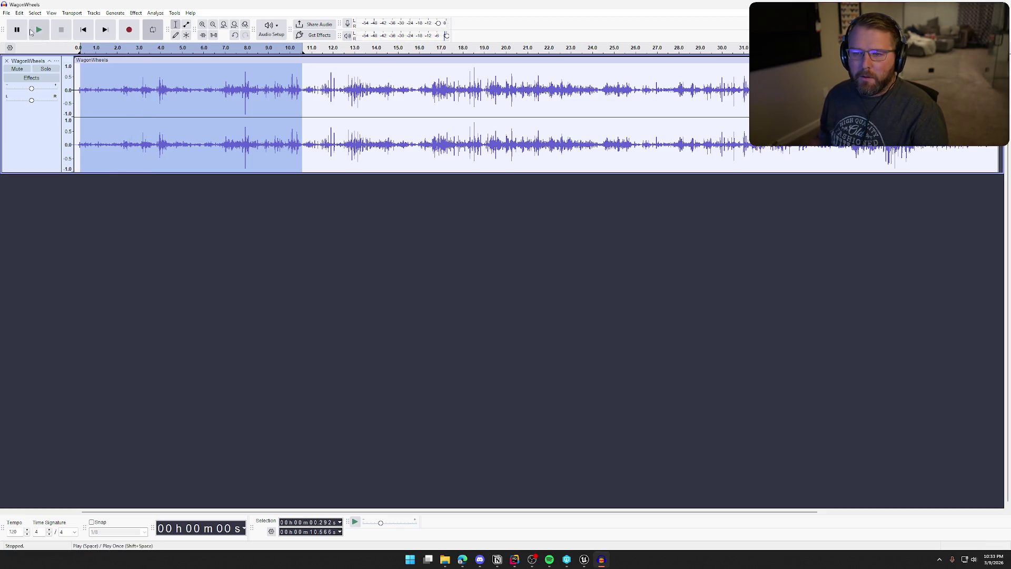
Export only the selected loop as the stereo WAV WagonSounds.wav
left_click(7, 13)
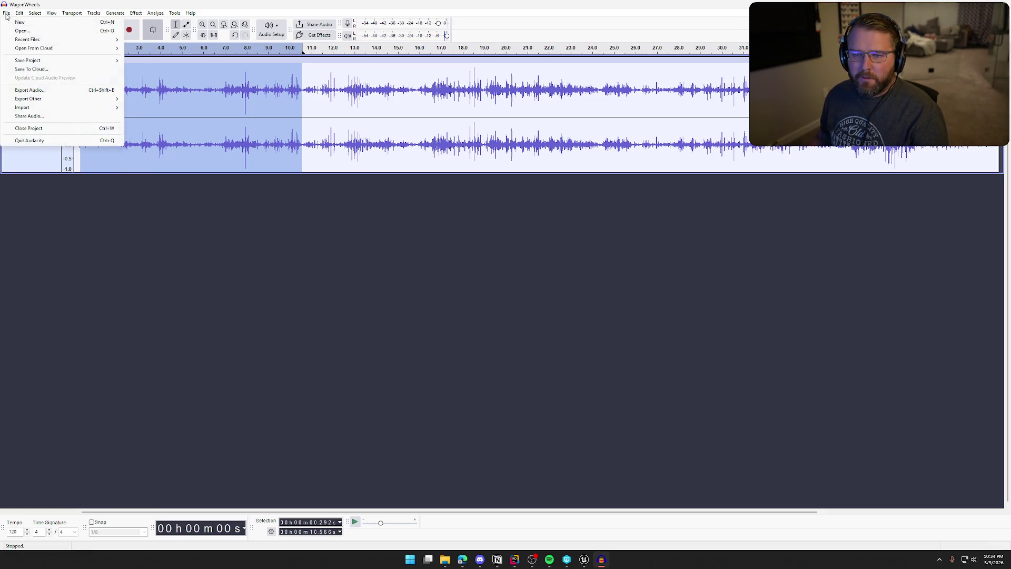
left_click(55, 90)
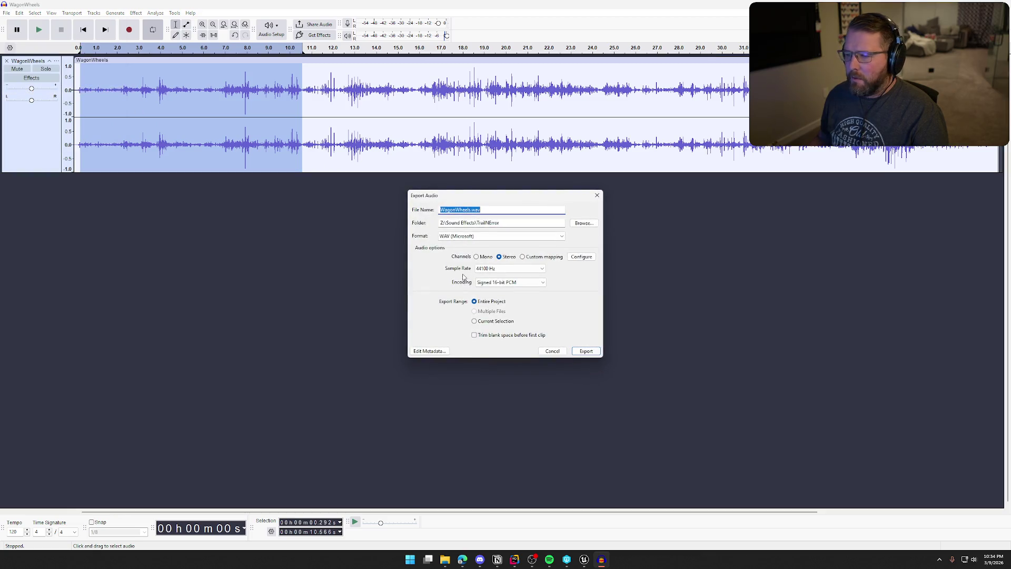
left_click(474, 323)
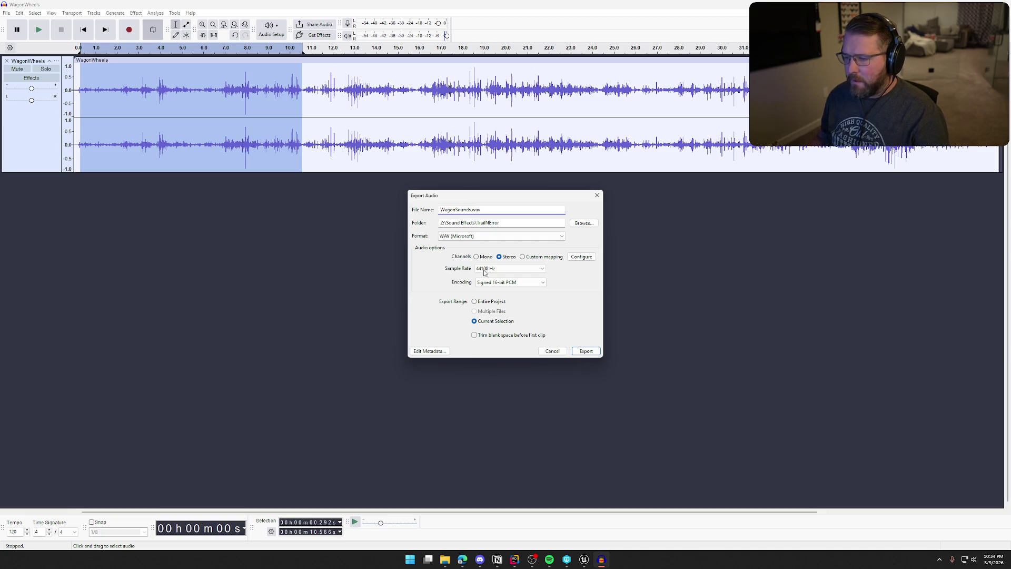
left_click(580, 354)
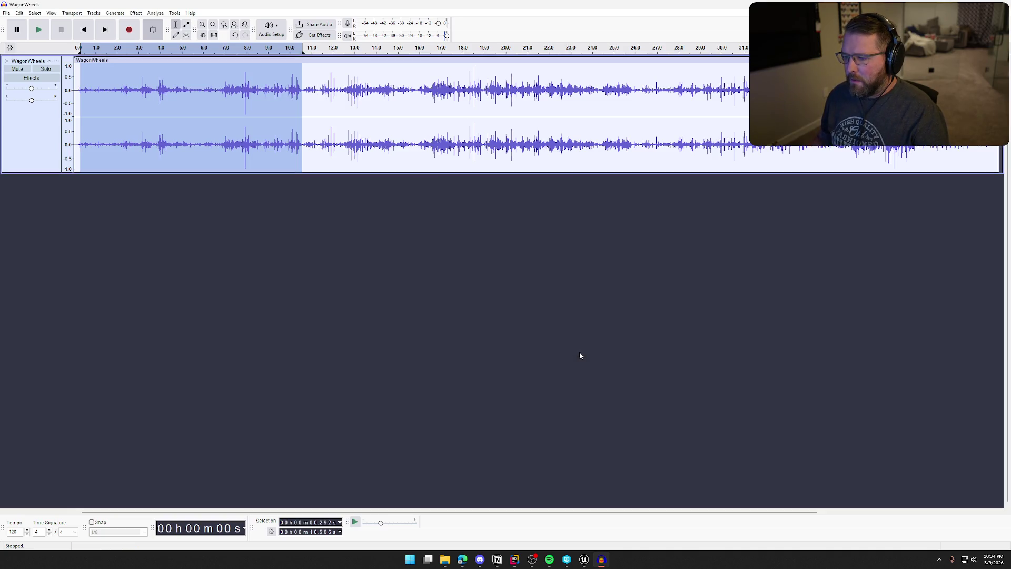
Clear the selection and quit Audacity, answering the save-changes prompt
left_click(652, 262)
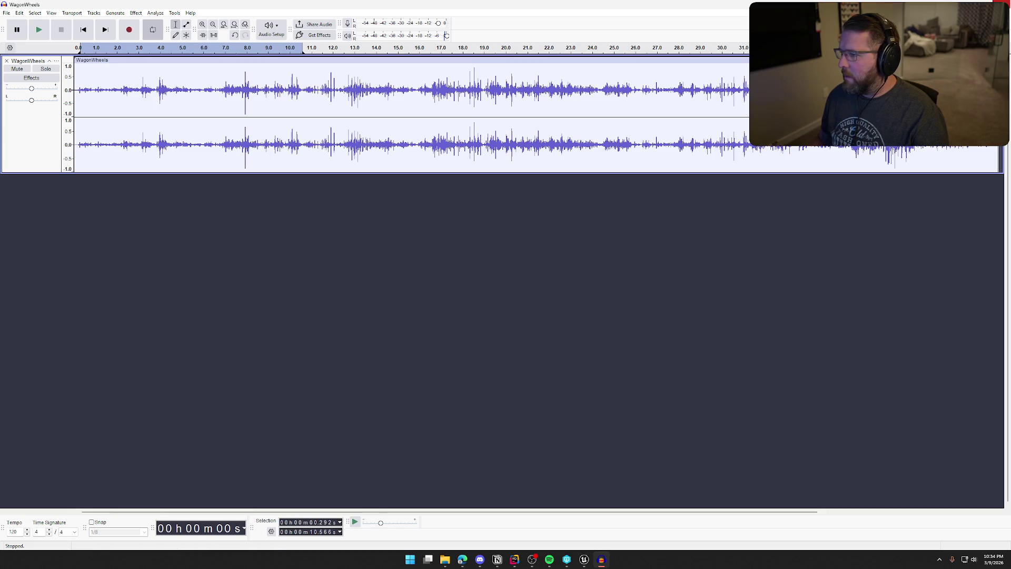
left_click(1000, 3)
left_click(520, 278)
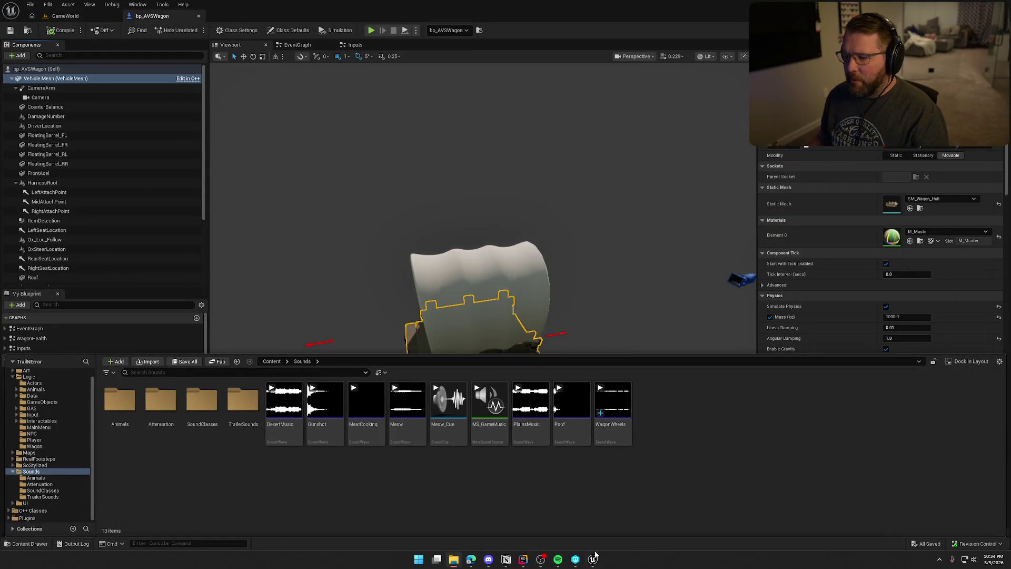
Import WagonSounds.wav into the Sounds folder in place of WagonWheels and save it
left_click(613, 406)
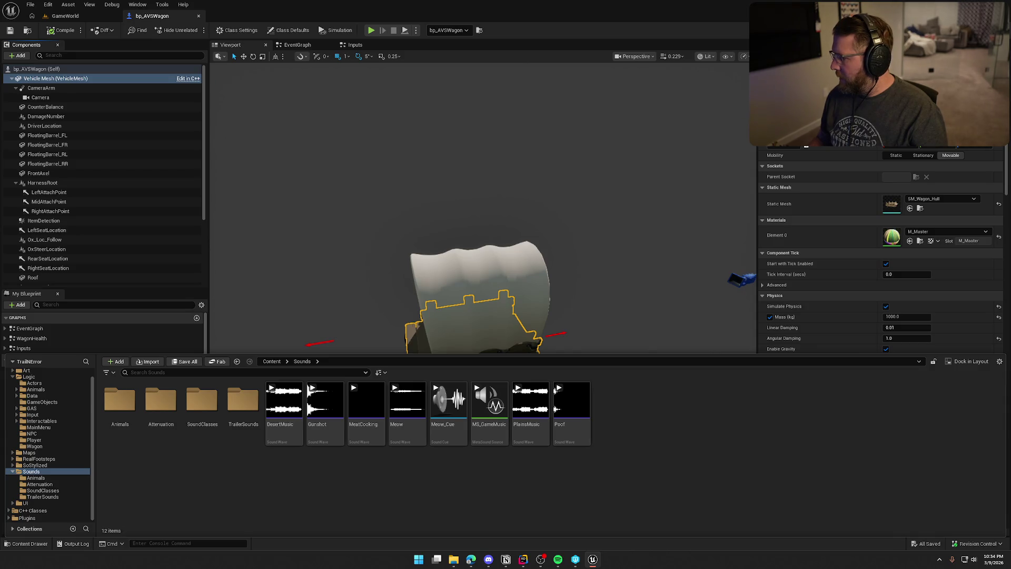
left_click_drag(772, 434, 653, 422)
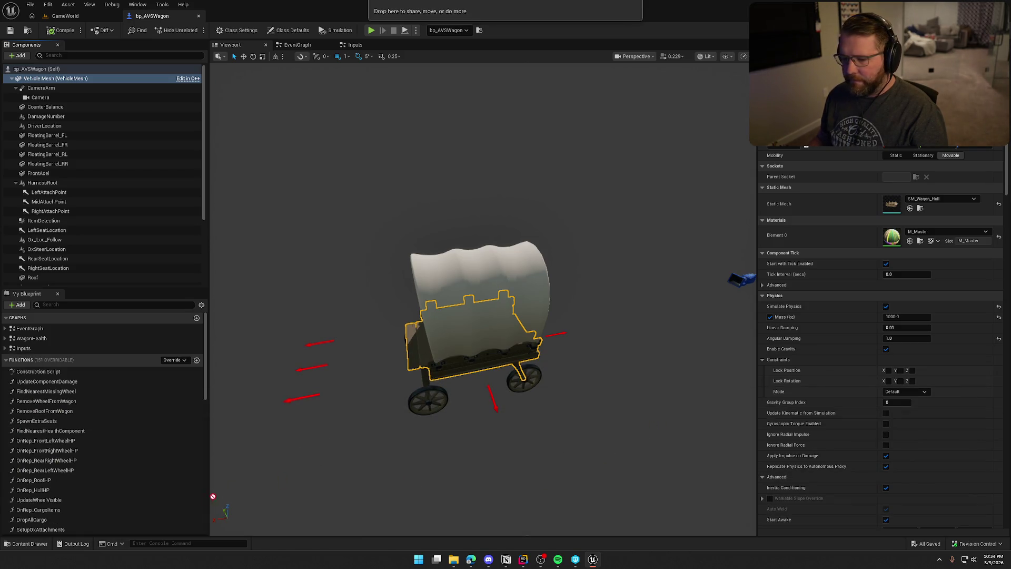
left_click_drag(546, 434, 564, 434)
key("ctrl+space")
left_click_drag(1010, 447, 705, 456)
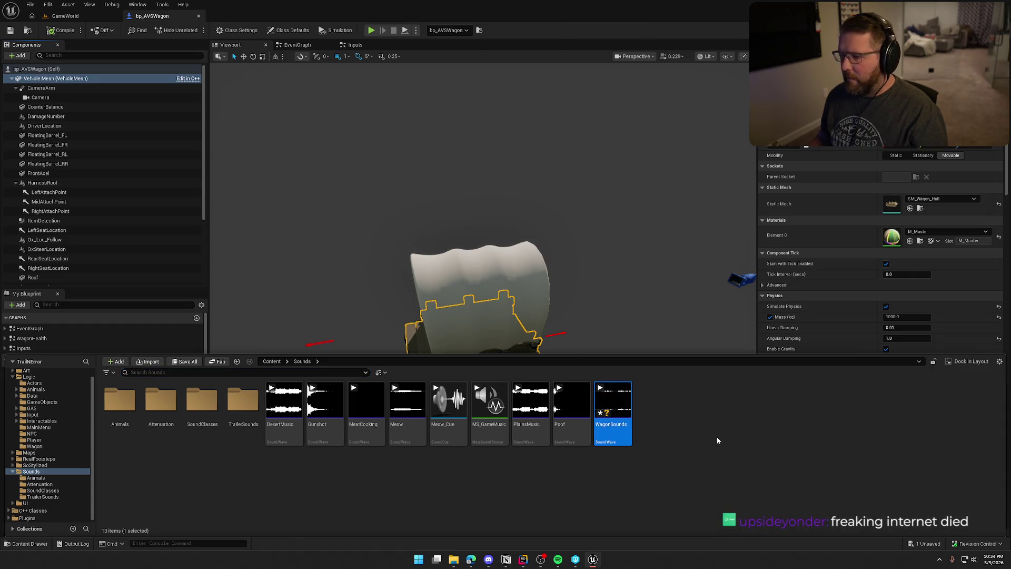
left_click(670, 471)
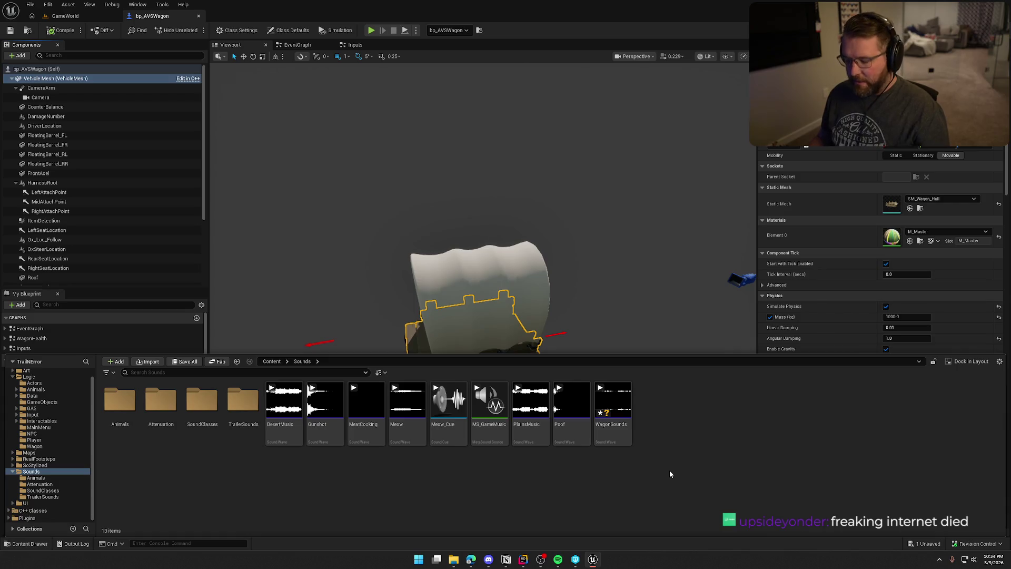
key("ctrl+shift+s")
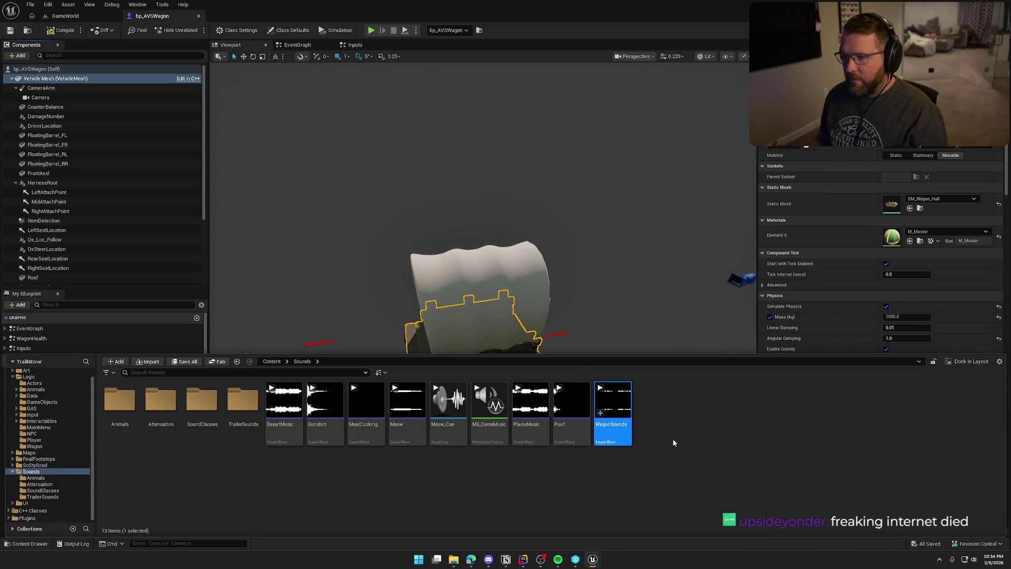
key("ctrl+space")
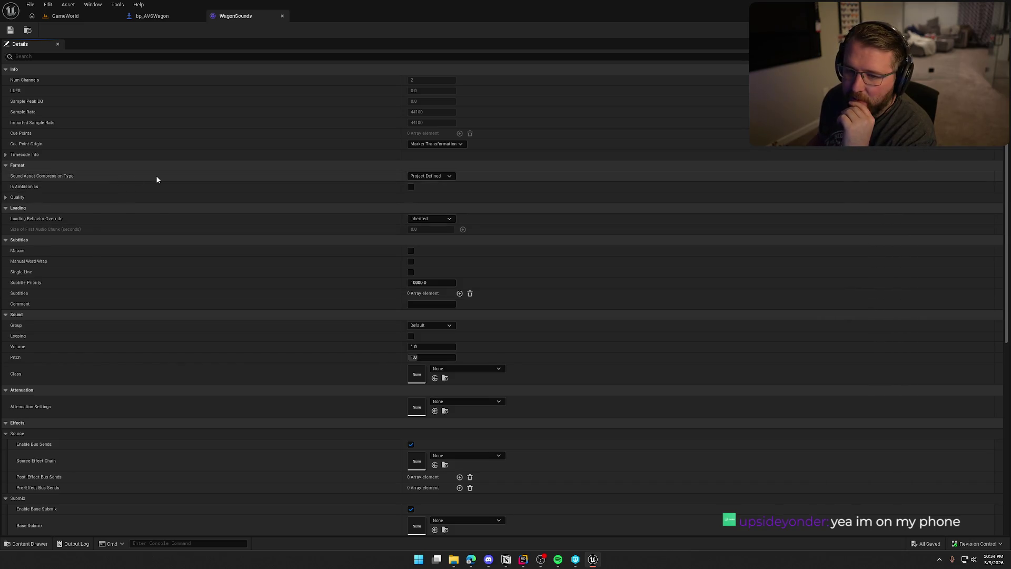
Keep compression as Project Defined and enable Looping on the WagonSounds wave
left_click(453, 176)
left_click(453, 176)
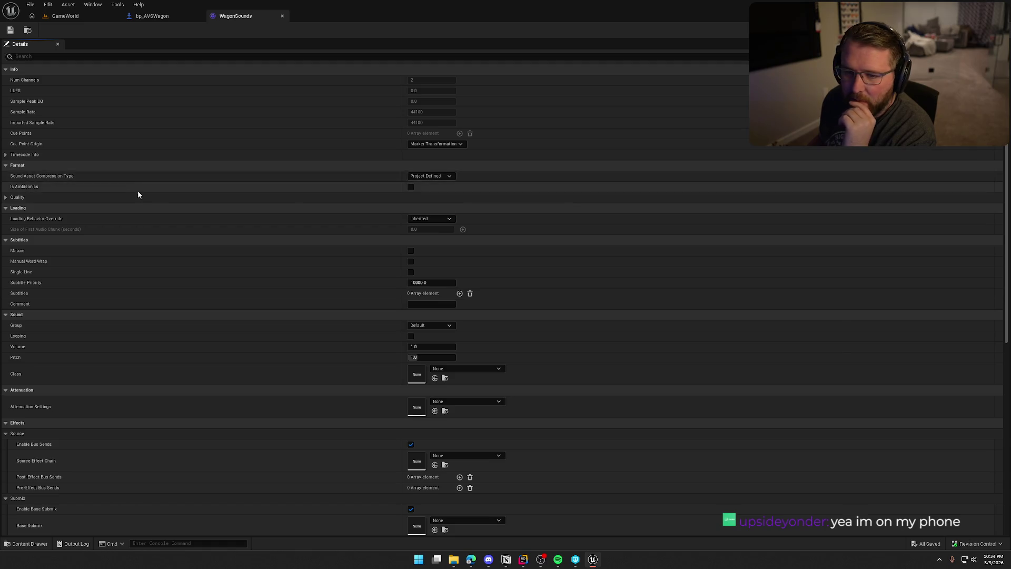
scroll(136, 190, "down", 2)
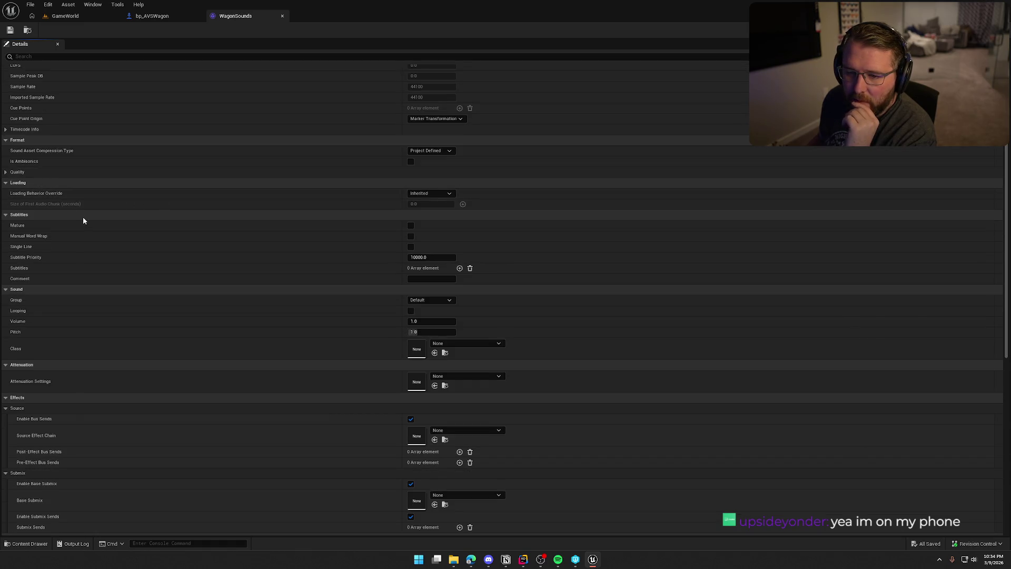
scroll(148, 244, "down", 5)
scroll(153, 247, "down", 2)
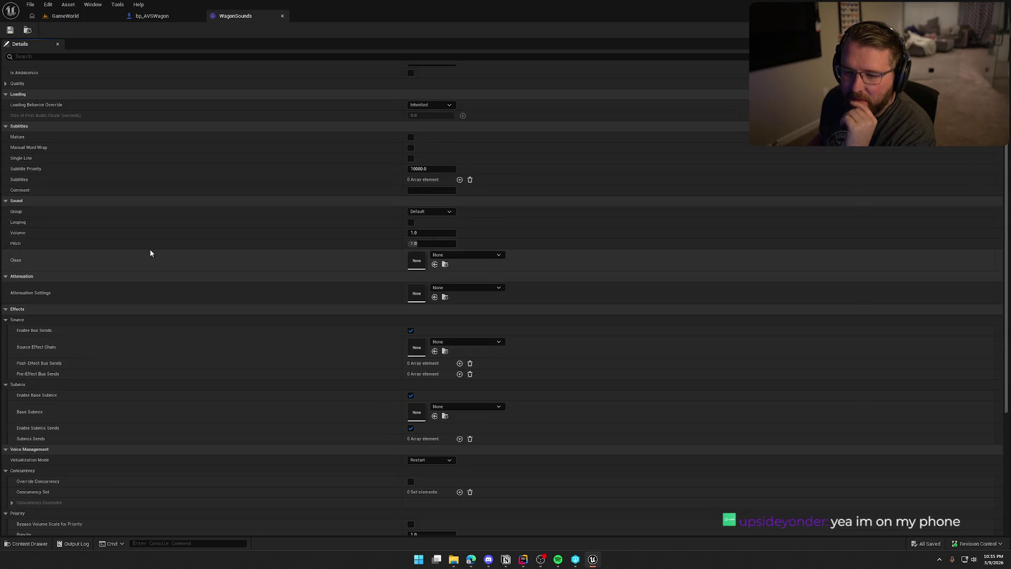
left_click(411, 223)
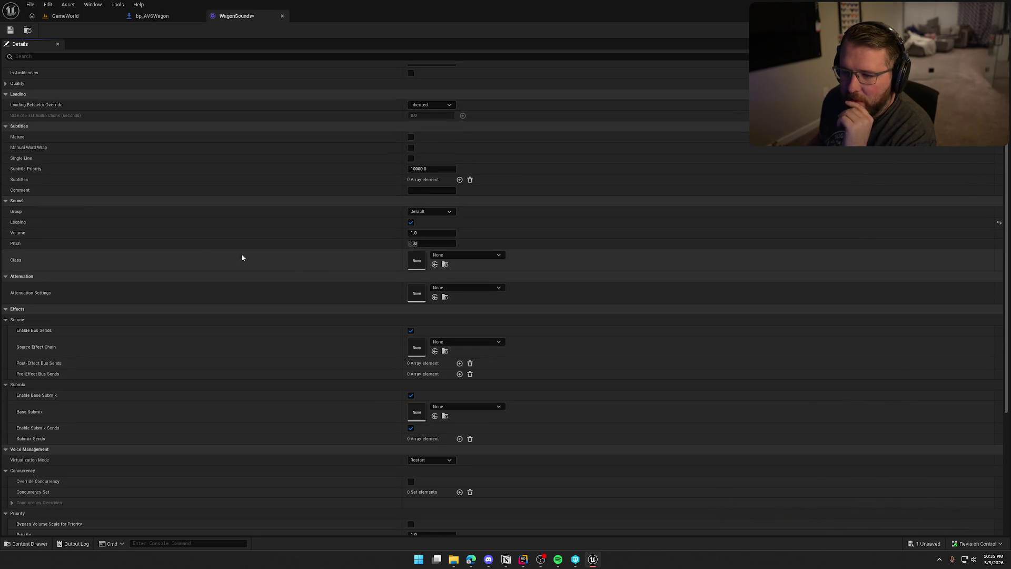
Assign the SFX sound class and Item_Atten attenuation settings to WagonSounds
left_click(464, 256)
left_click(480, 384)
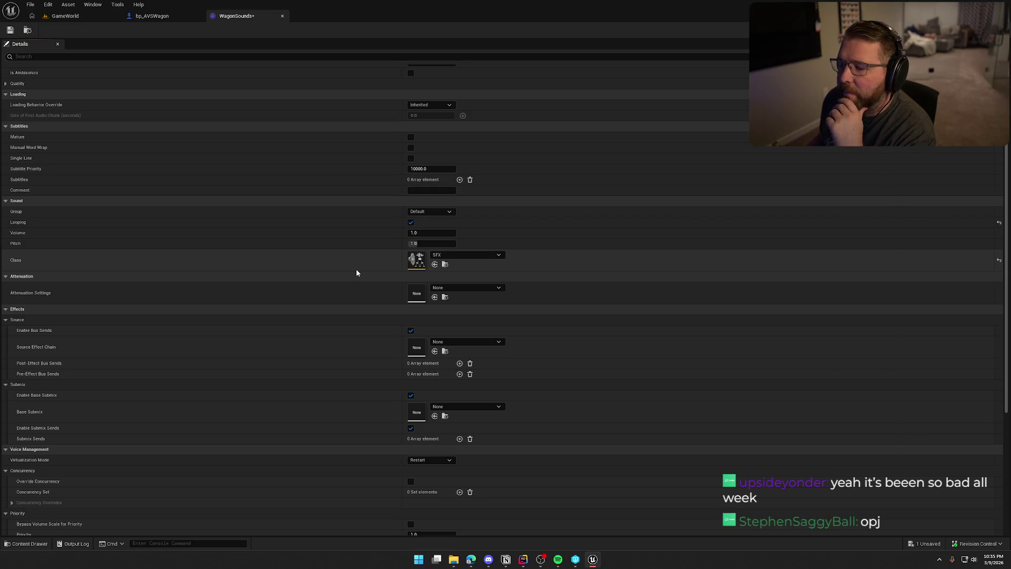
left_click(466, 288)
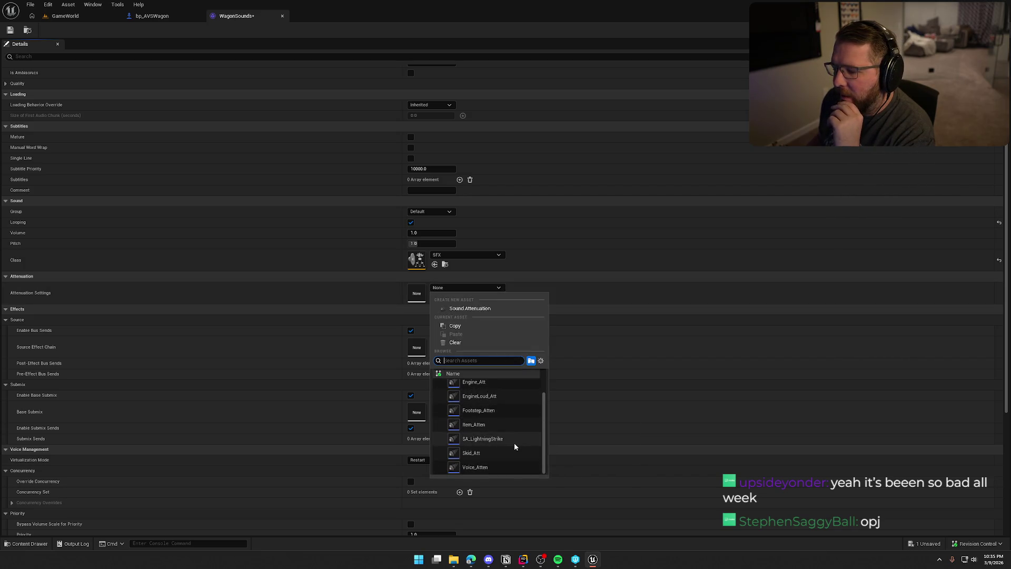
left_click(477, 443)
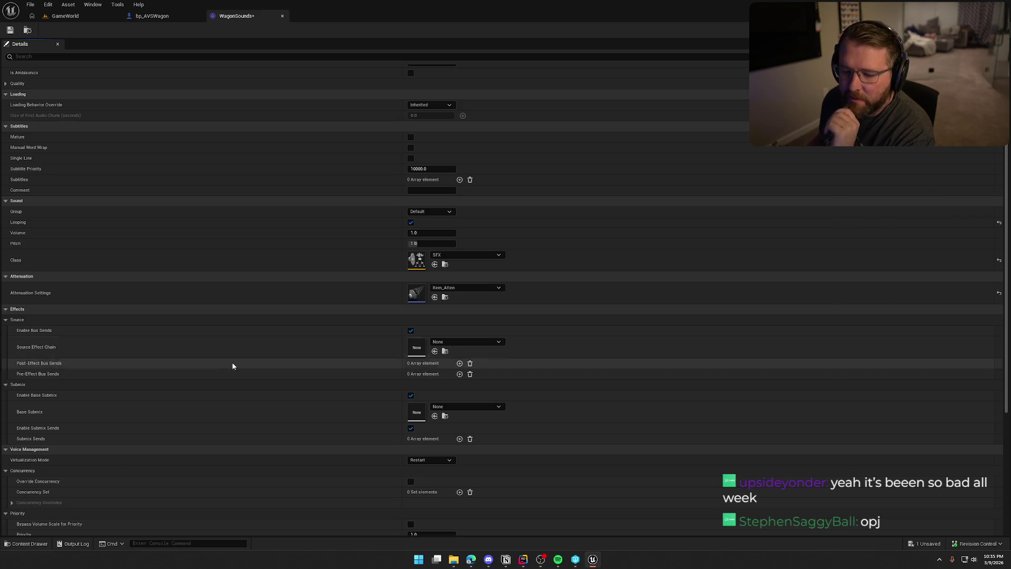
Set virtualization mode to Play when Silent and close the WagonSounds editor
scroll(207, 401, "down", 2)
left_click(430, 409)
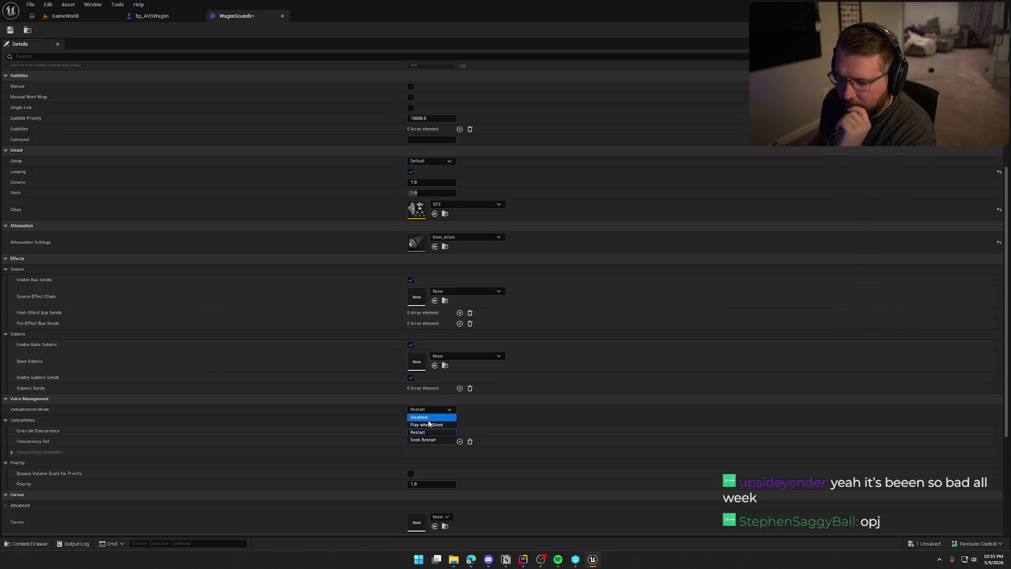
left_click(427, 424)
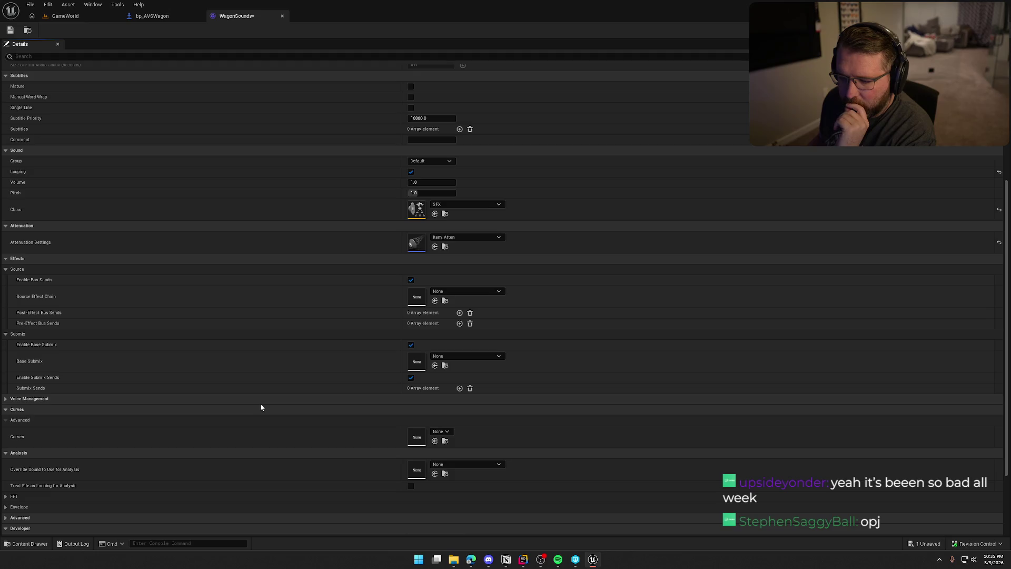
scroll(251, 447, "down", 4)
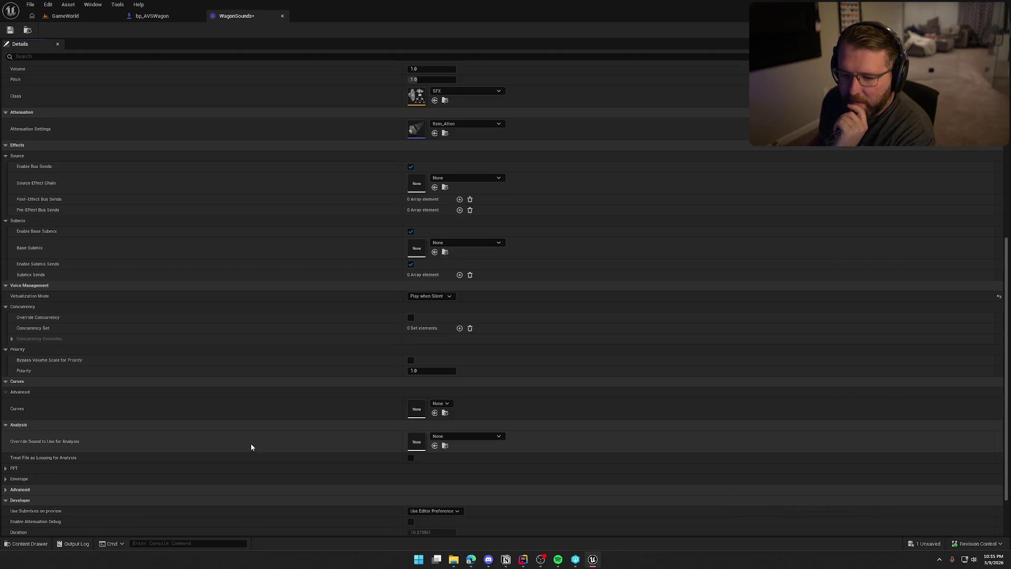
scroll(252, 447, "down", 2)
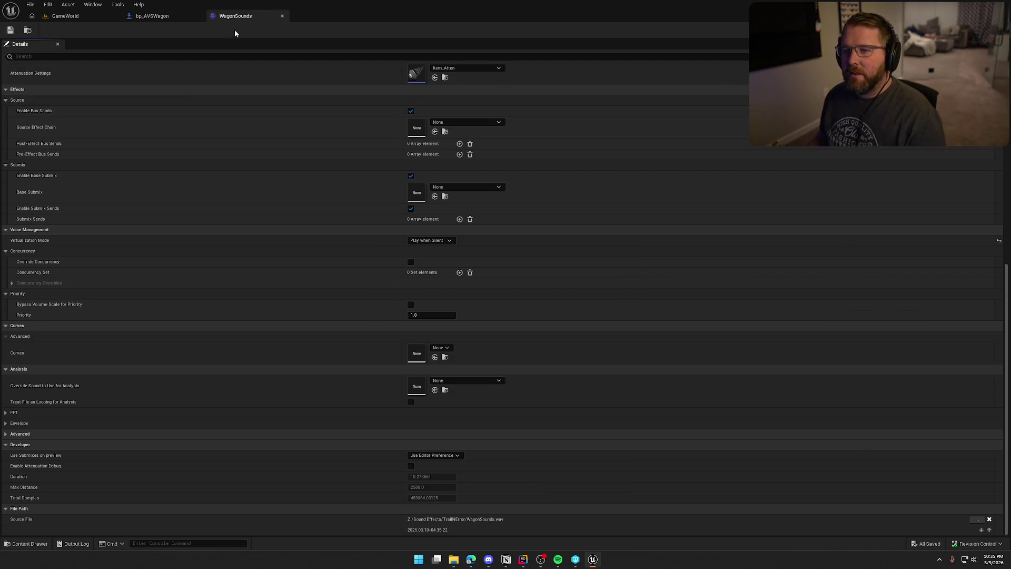
middle_click(242, 17)
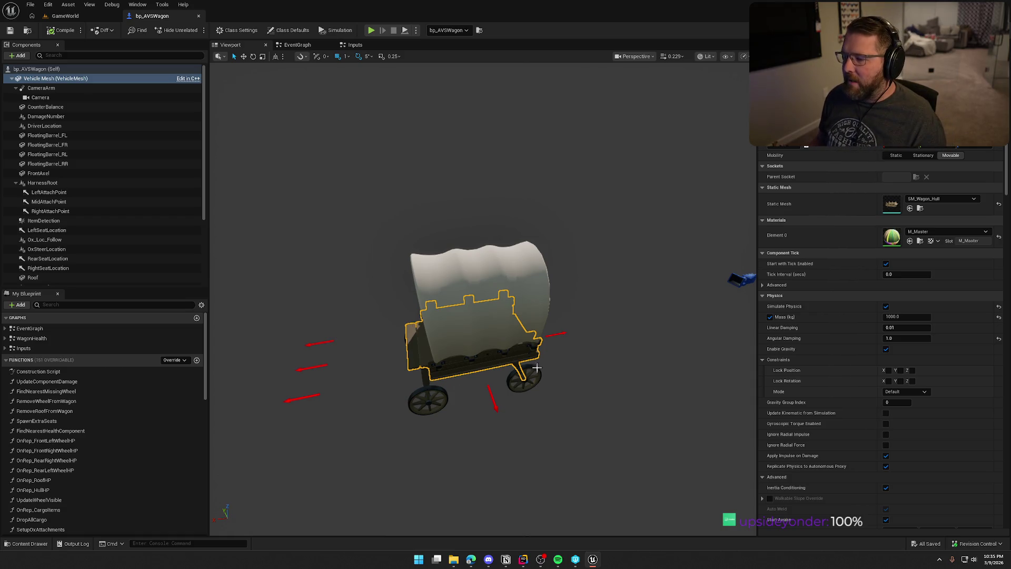
Deselect the hull, orbit to a side-on view of the wagon, and show the Sounds folder
left_click(591, 380)
mouse_move(592, 380)
left_mouse_down()
mouse_move(622, 361)
mouse_move(643, 316)
mouse_move(627, 358)
mouse_move(617, 332)
mouse_move(595, 384)
left_mouse_up()
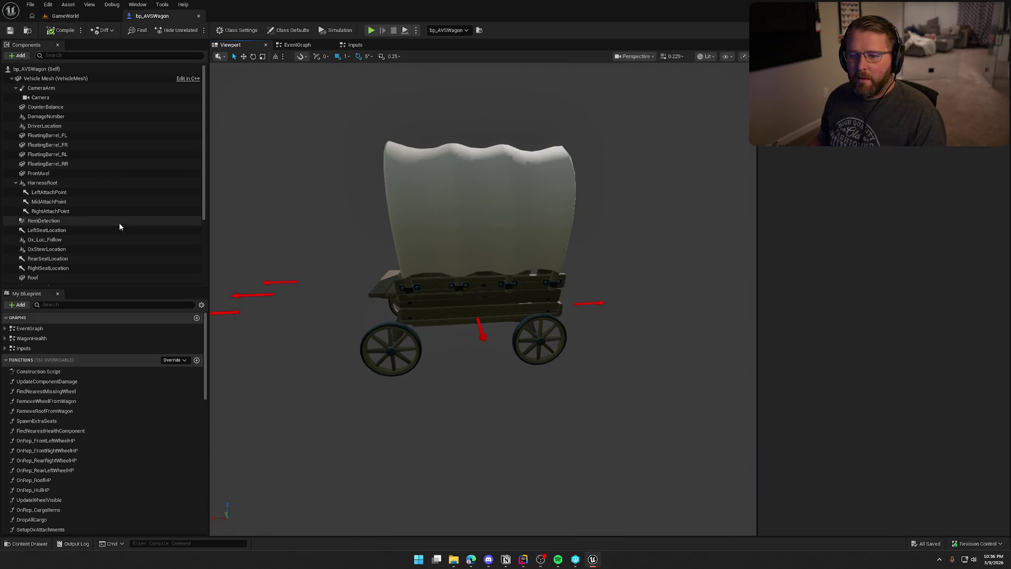
key("ctrl+space")
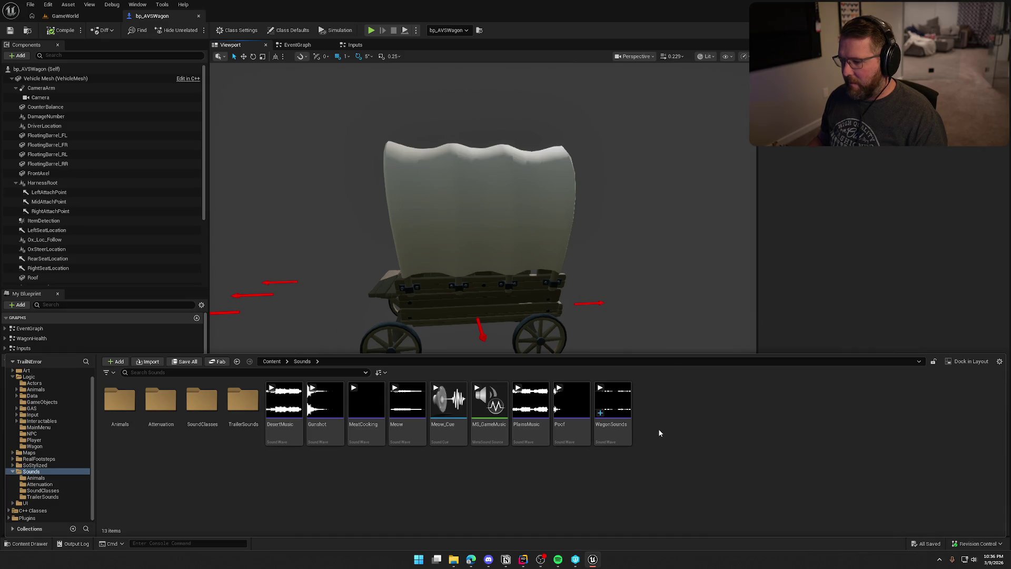
Create a MetaSound Source asset named MS_Wagon in the Sounds folder
right_click(660, 433)
mouse_move(679, 361)
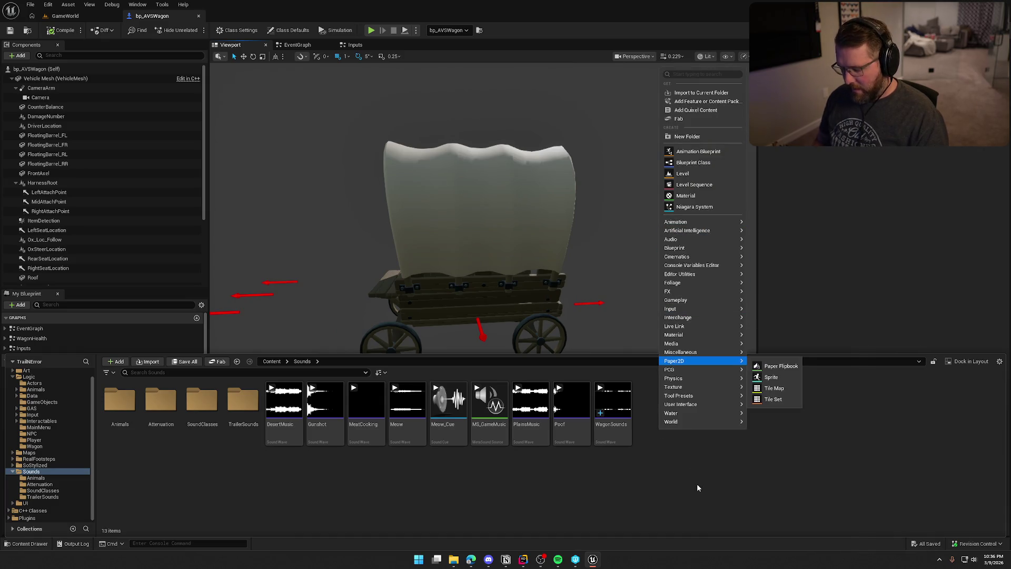
left_click(694, 73)
type("meta")
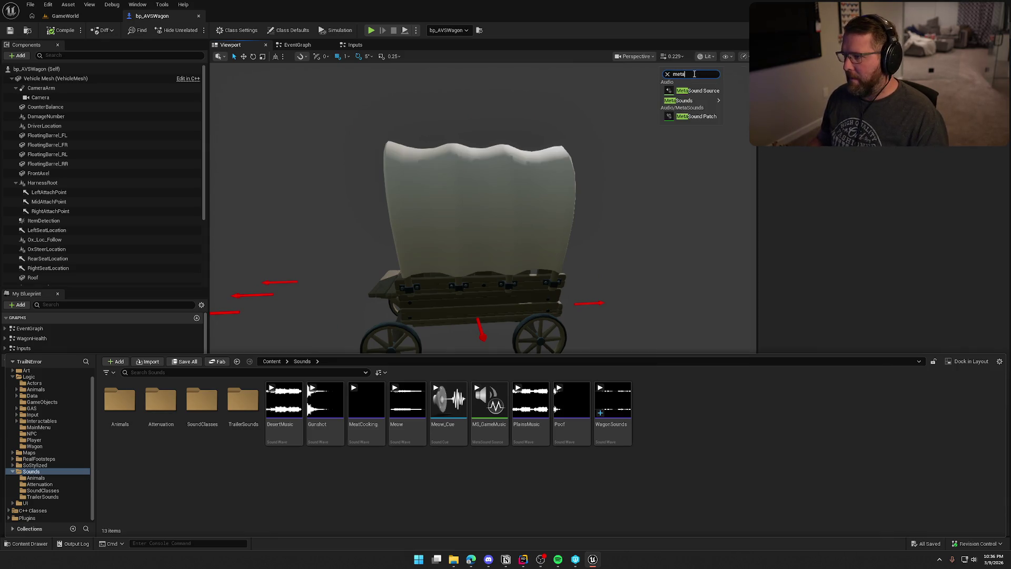
left_click(698, 91)
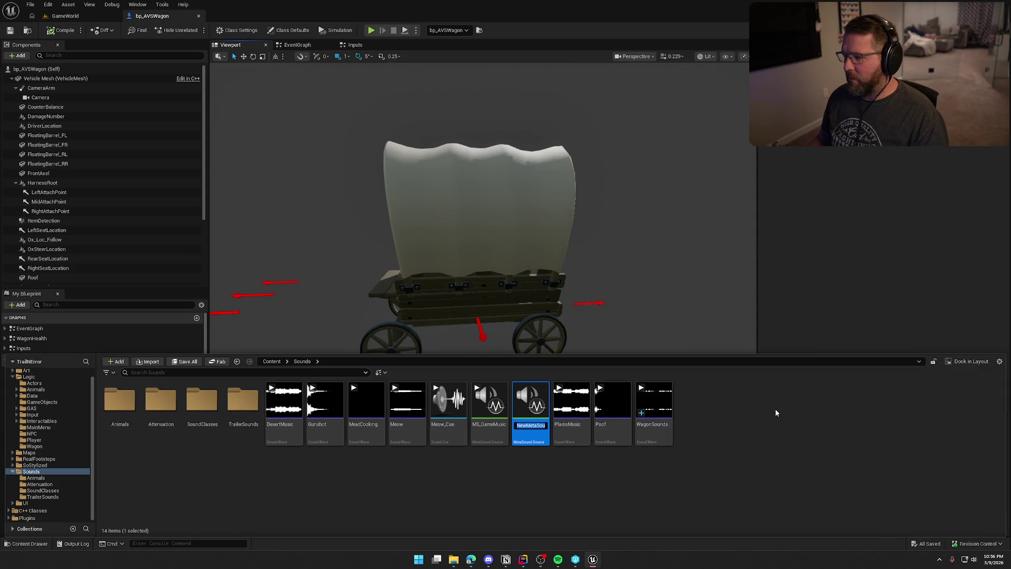
type("MS_Wagon")
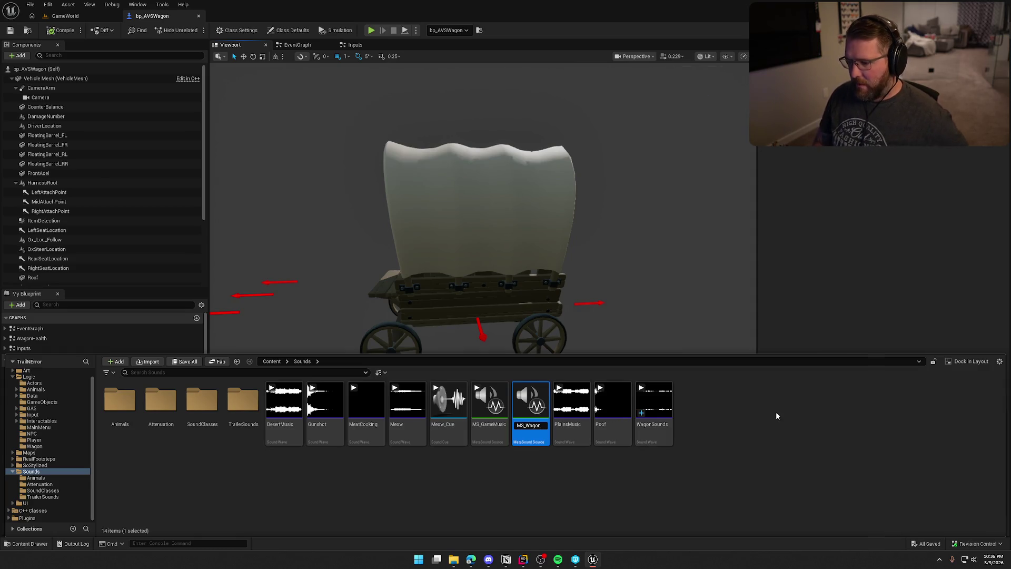
key("Return")
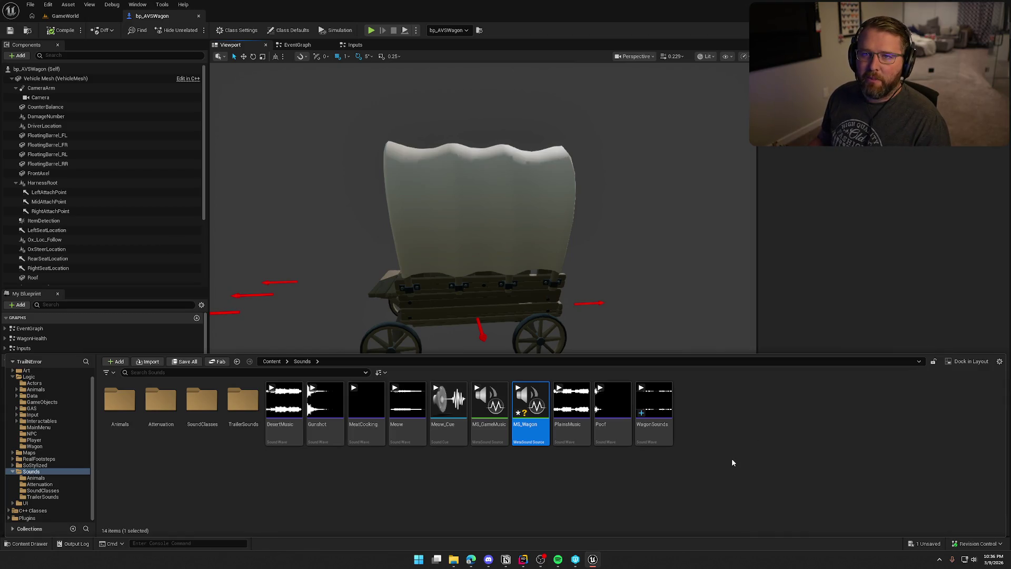
Save MS_Wagon and open it in the MetaSound editor
left_click(562, 494)
key("ctrl+shift+s")
left_click(530, 400)
key("ctrl+space")
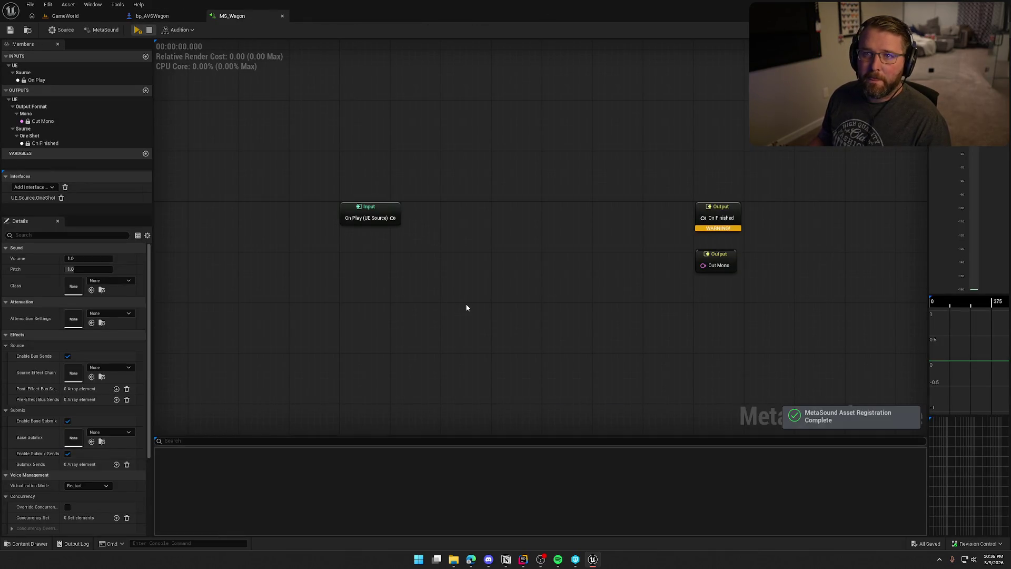
Add a Wave Player (2.0, Stereo) node and wire On Play into its Play input
key("ctrl+space")
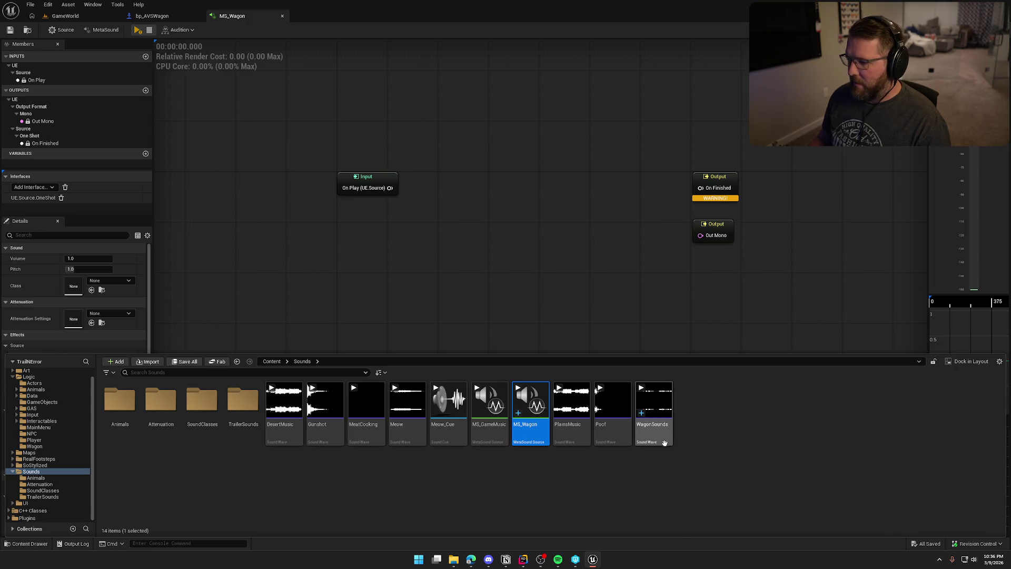
mouse_move(655, 435)
left_mouse_down()
mouse_move(478, 238)
mouse_move(469, 202)
left_mouse_up()
right_click(472, 217)
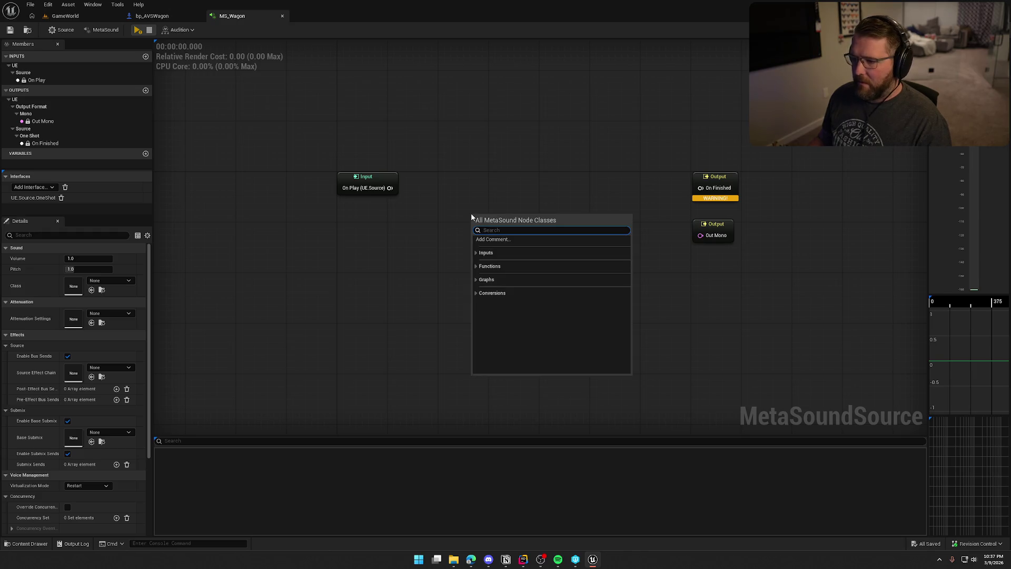
type("wav")
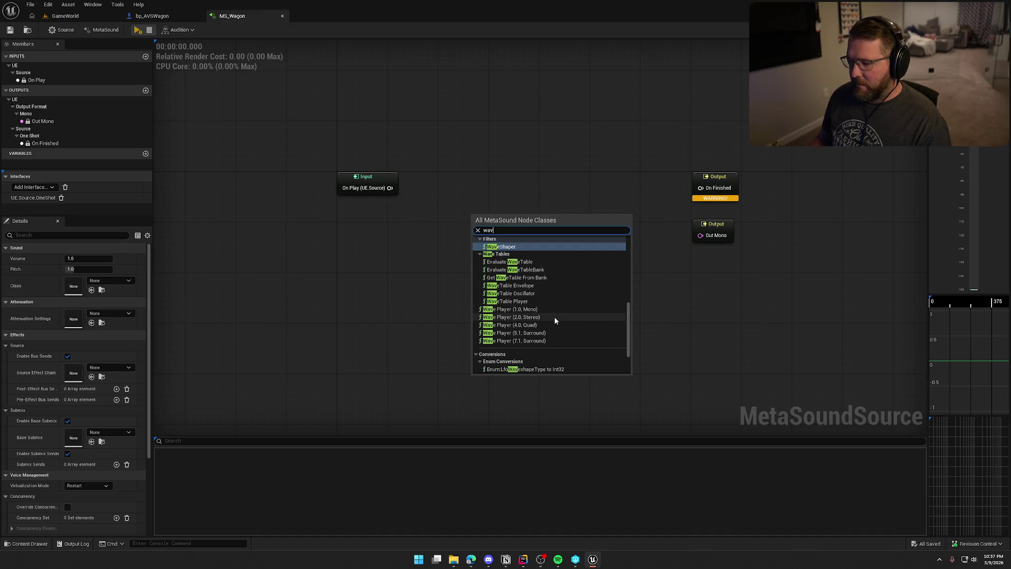
left_click(555, 318)
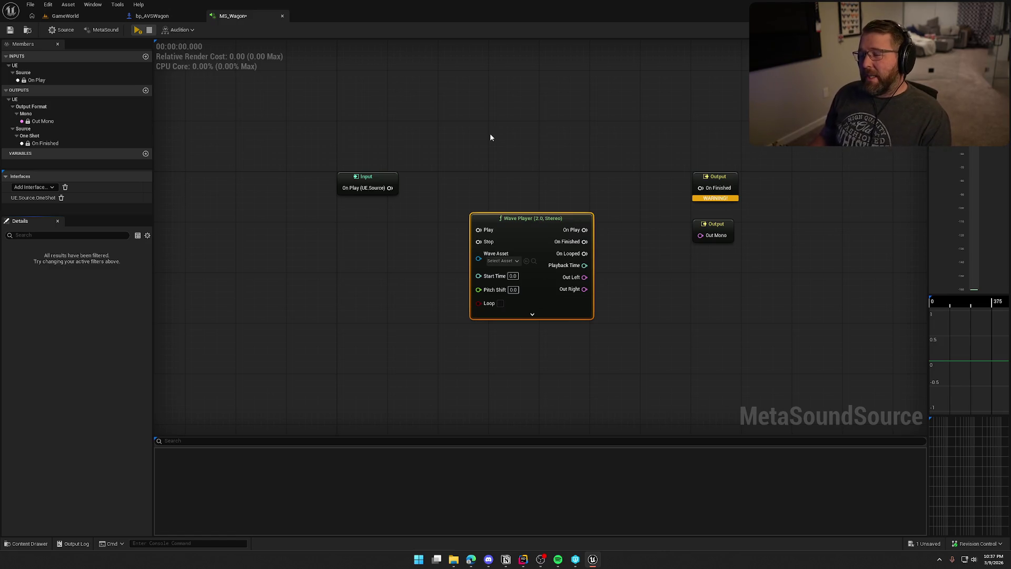
mouse_move(390, 188)
left_mouse_down()
mouse_move(478, 230)
mouse_move(486, 178)
mouse_move(533, 178)
left_mouse_up()
Reposition the Wave Player, wire On Finished to the output, and remove the UE.Source.OneShot interface
left_click(526, 137)
left_click_drag(526, 138, 420, 136)
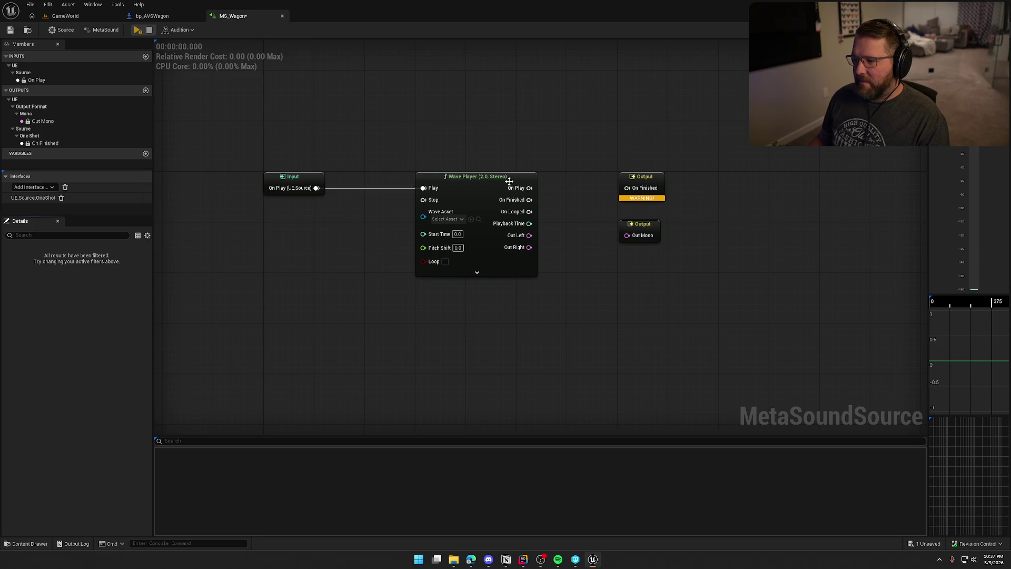
mouse_move(529, 200)
left_mouse_down()
mouse_move(627, 186)
mouse_move(590, 193)
left_mouse_up()
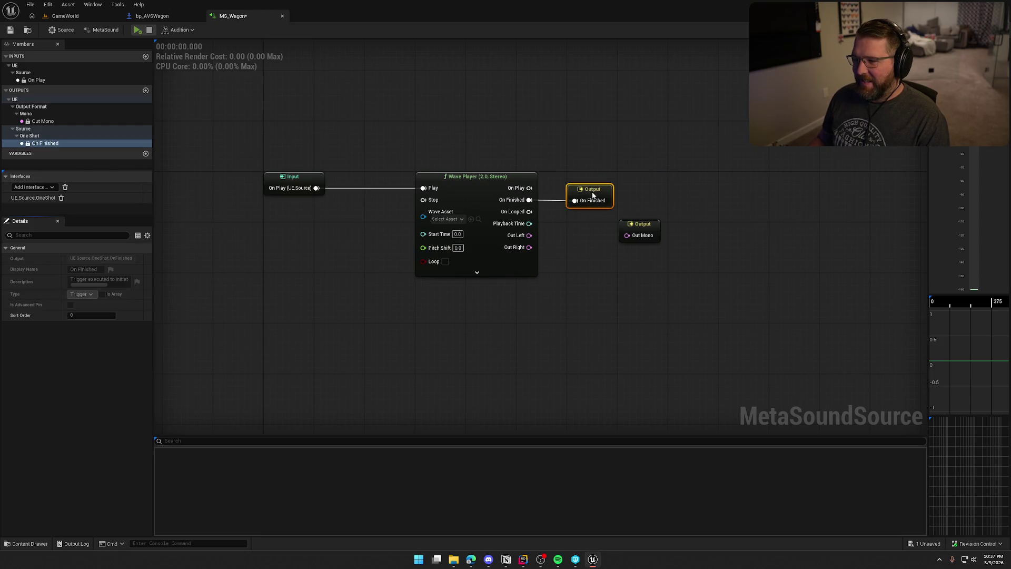
left_click(553, 160)
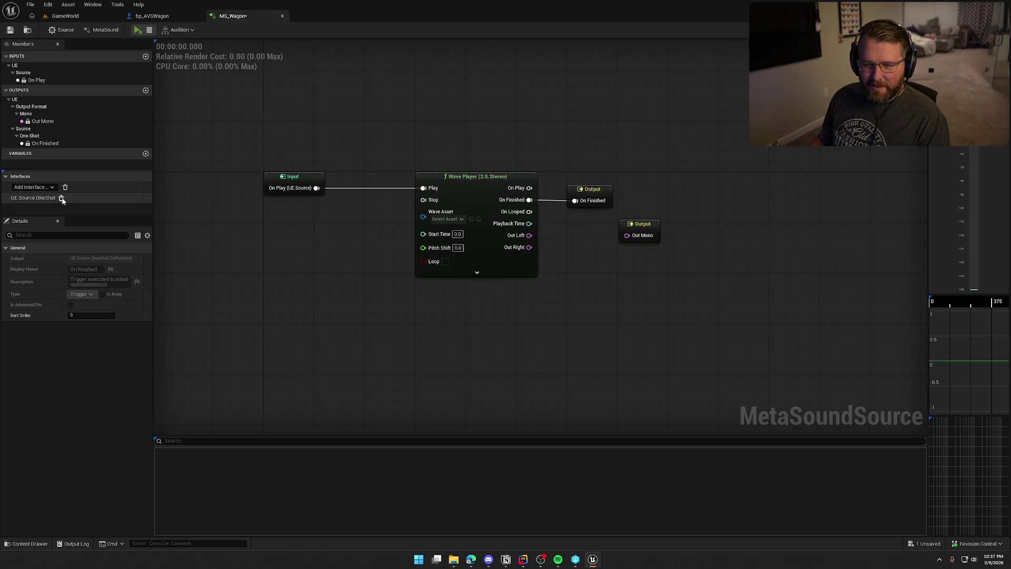
left_click(61, 198)
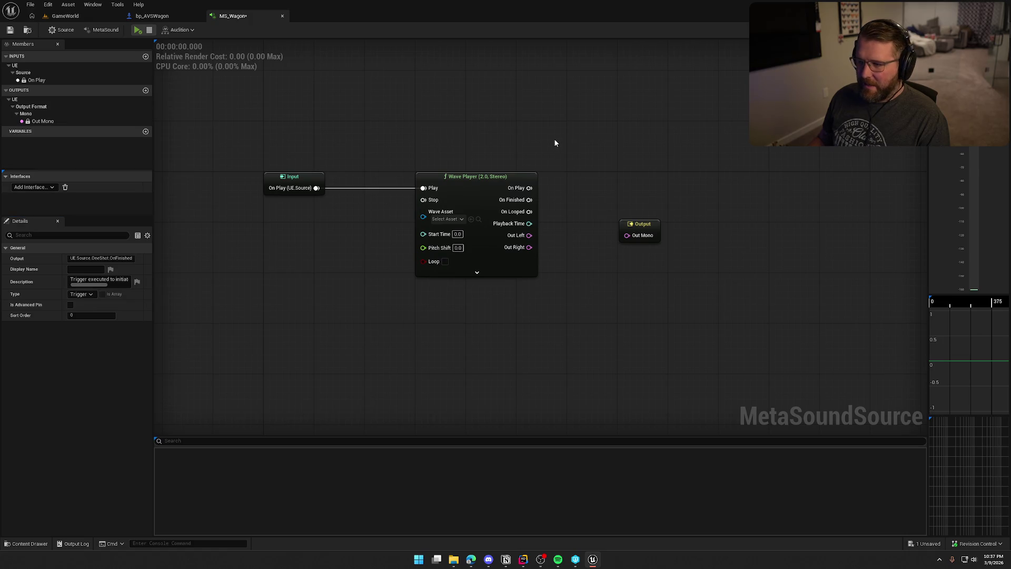
left_click(42, 188)
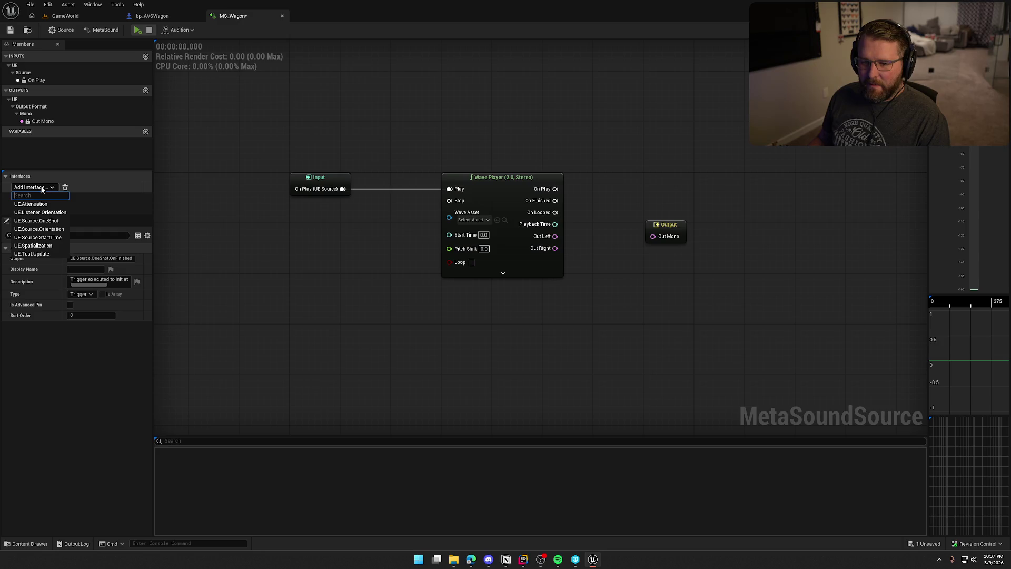
left_click(42, 188)
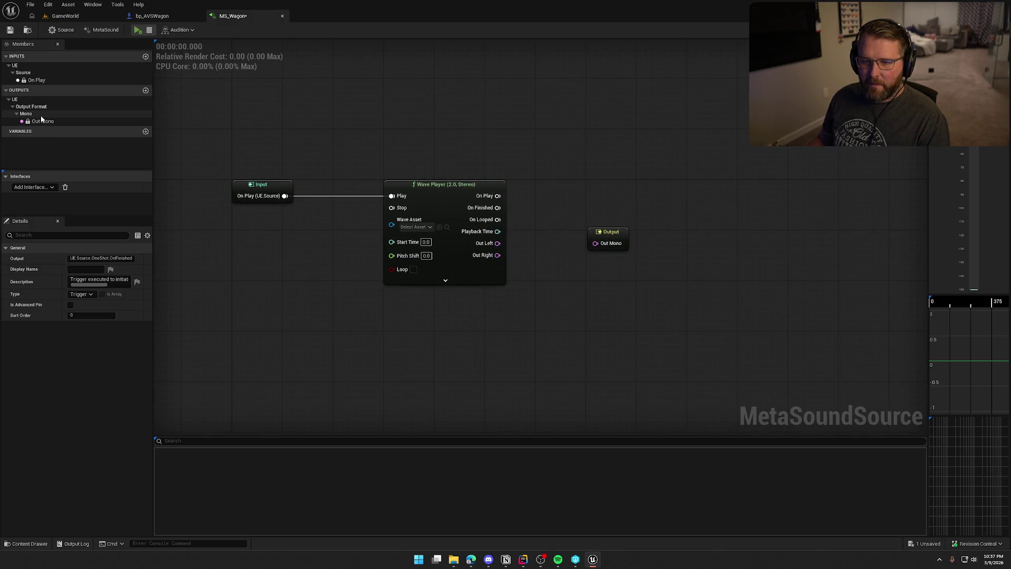
left_click(59, 29)
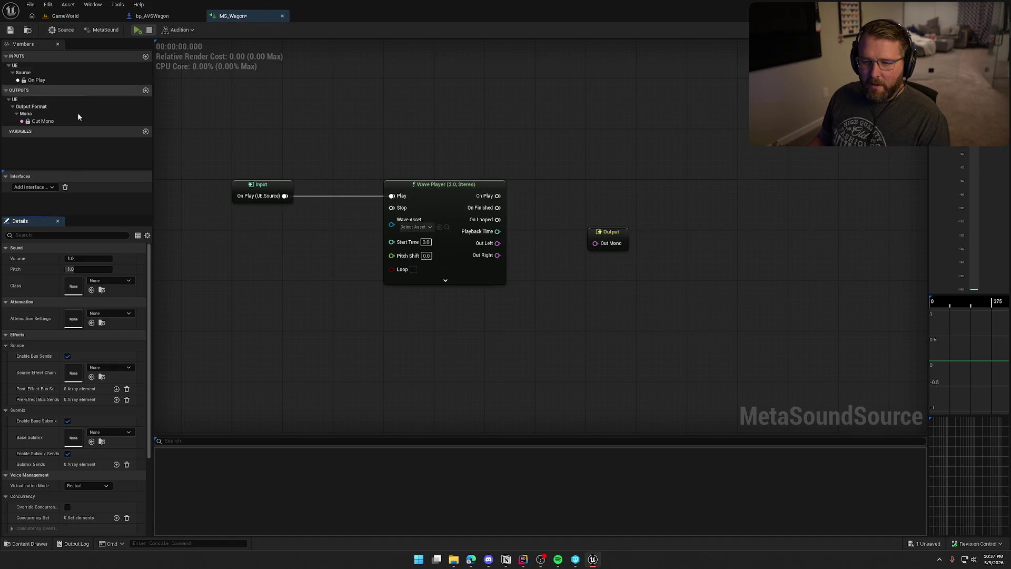
In MS_Wagon's Details, choose SFX class, Item_Atten attenuation and Play when Silent virtualization
left_click(110, 281)
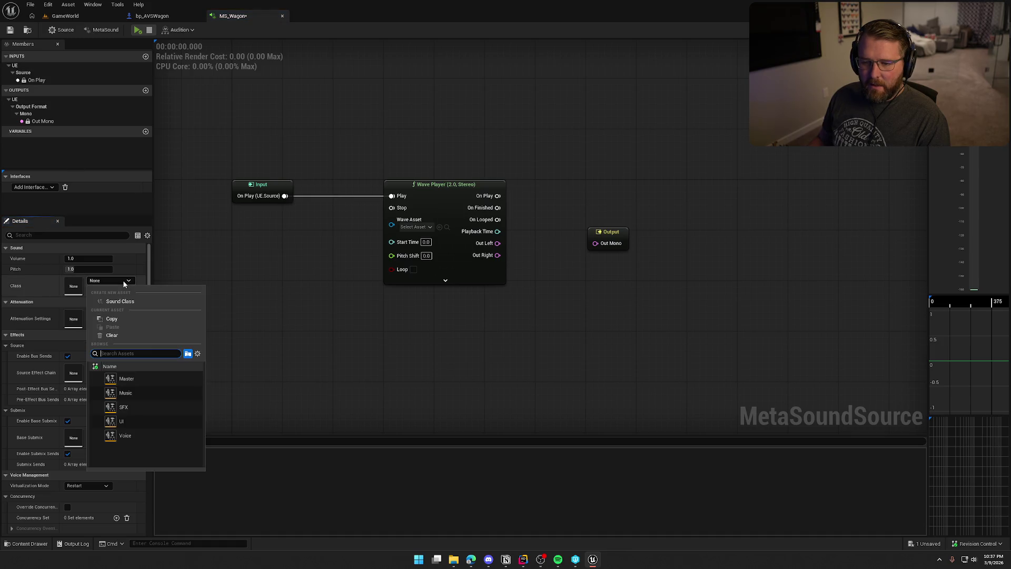
left_click(155, 408)
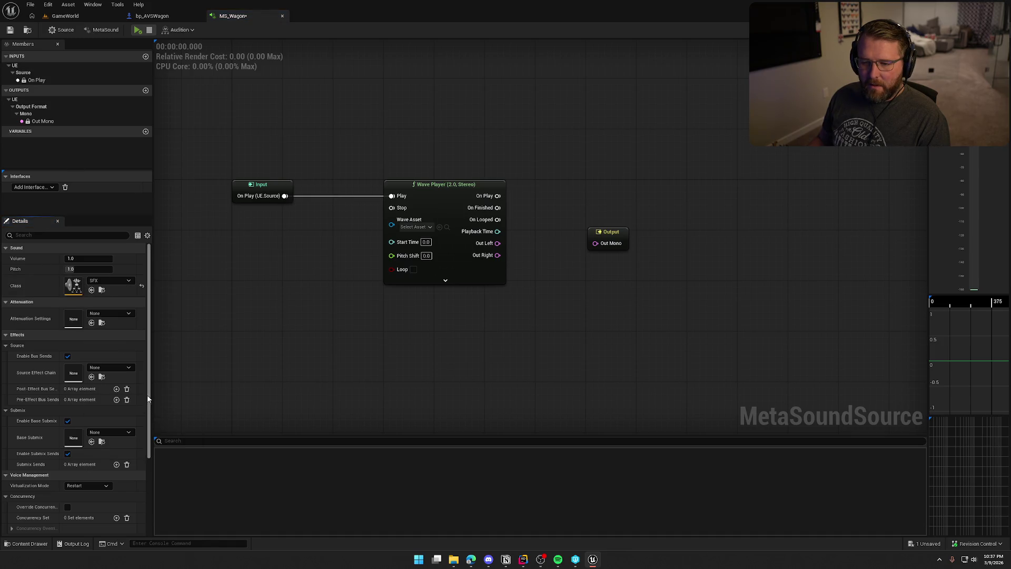
left_click(121, 316)
left_click(161, 456)
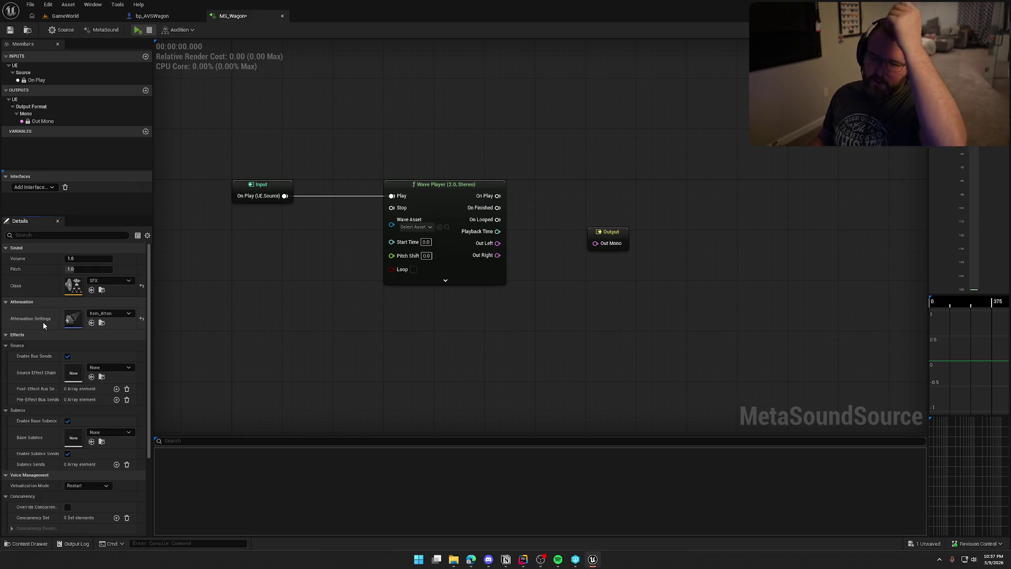
scroll(43, 321, "down", 2)
scroll(42, 322, "down", 2)
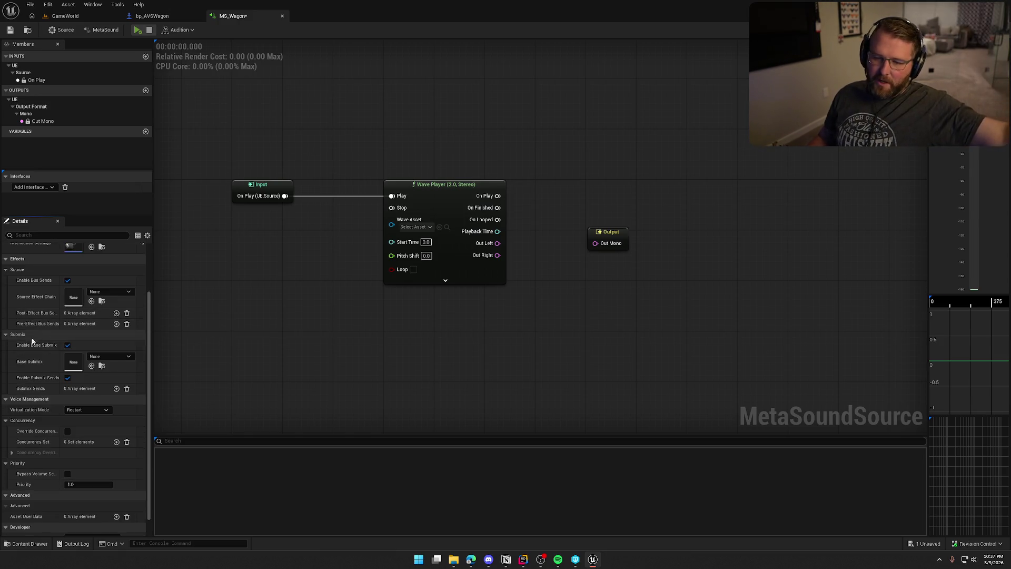
scroll(38, 368, "down", 1)
left_click(76, 392)
left_click(88, 406)
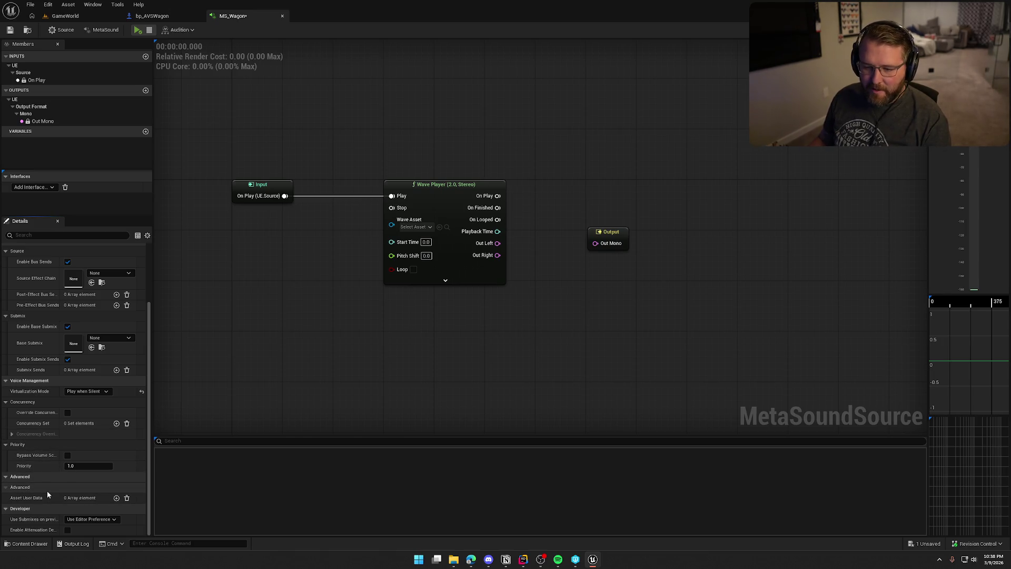
scroll(47, 494, "up", 4)
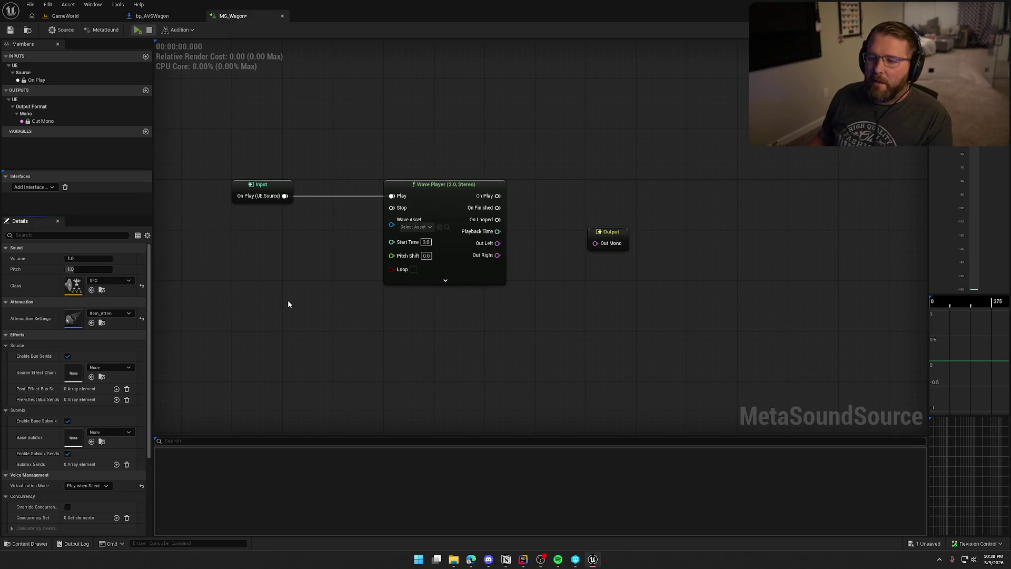
left_click_drag(307, 308, 330, 287)
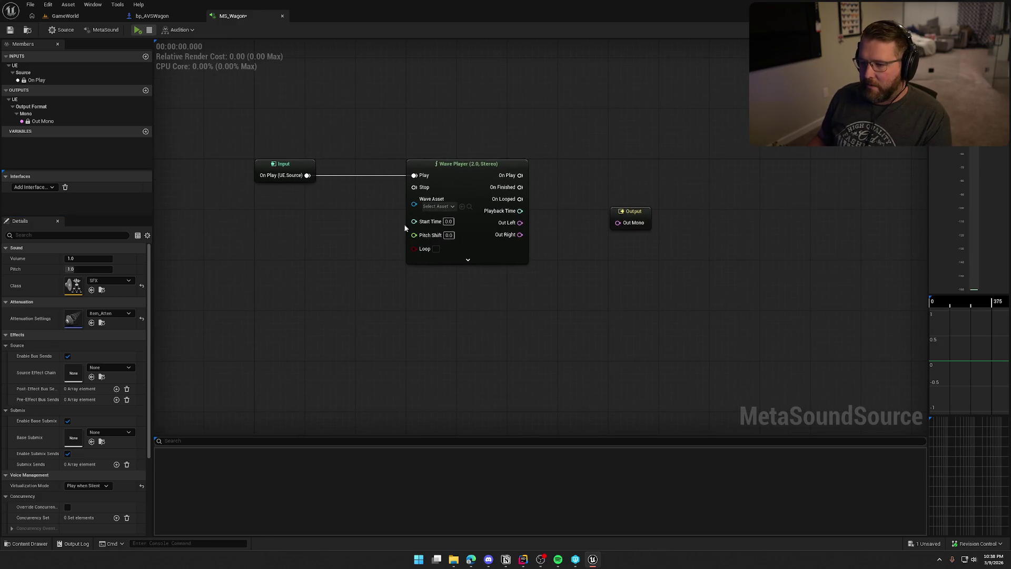
Set the Wave Player's Wave Asset to WagonSounds and tick Loop
key("ctrl+space")
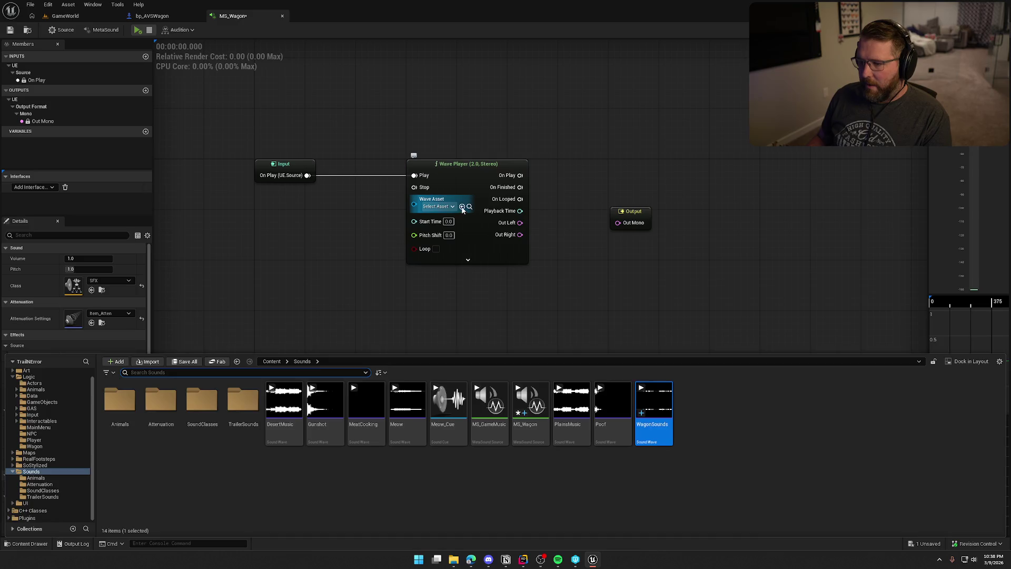
left_click(462, 206)
left_click(436, 249)
left_click(470, 263)
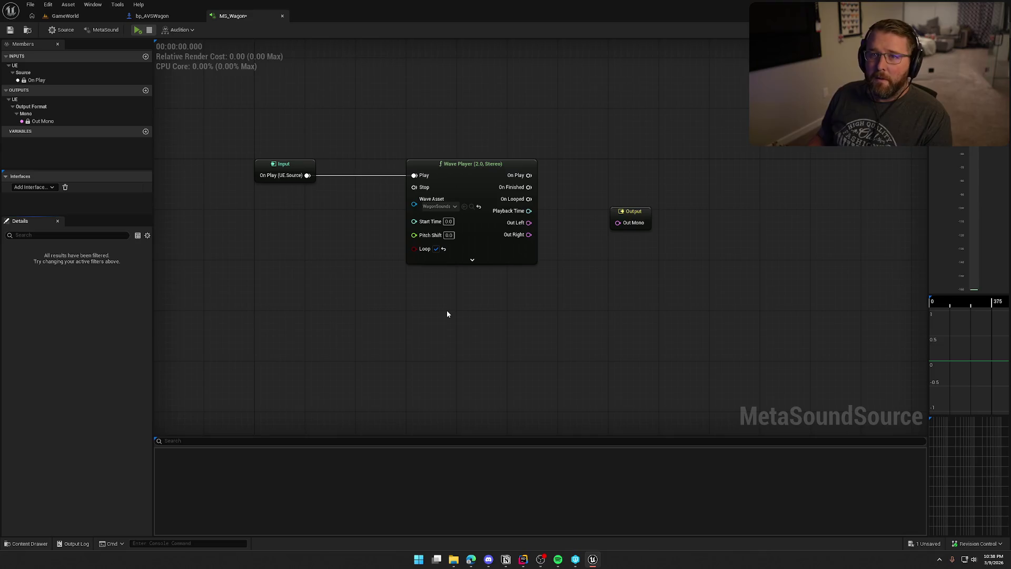
left_click(476, 174)
left_click_drag(476, 174, 429, 170)
left_click(420, 129)
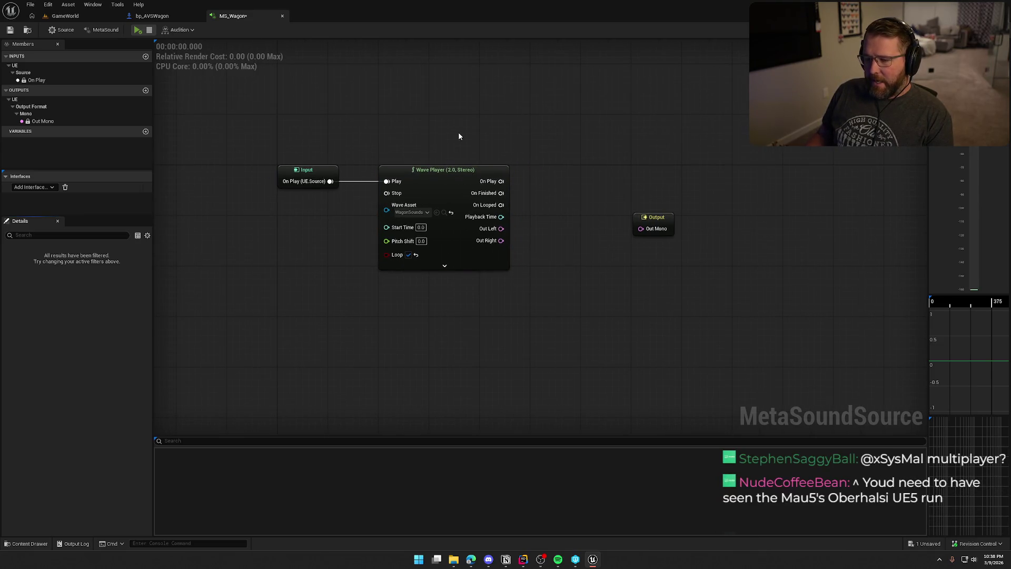
Switch MS_Wagon's output format to Stereo and wire Out Left and Out Right to the outputs
left_click(653, 218)
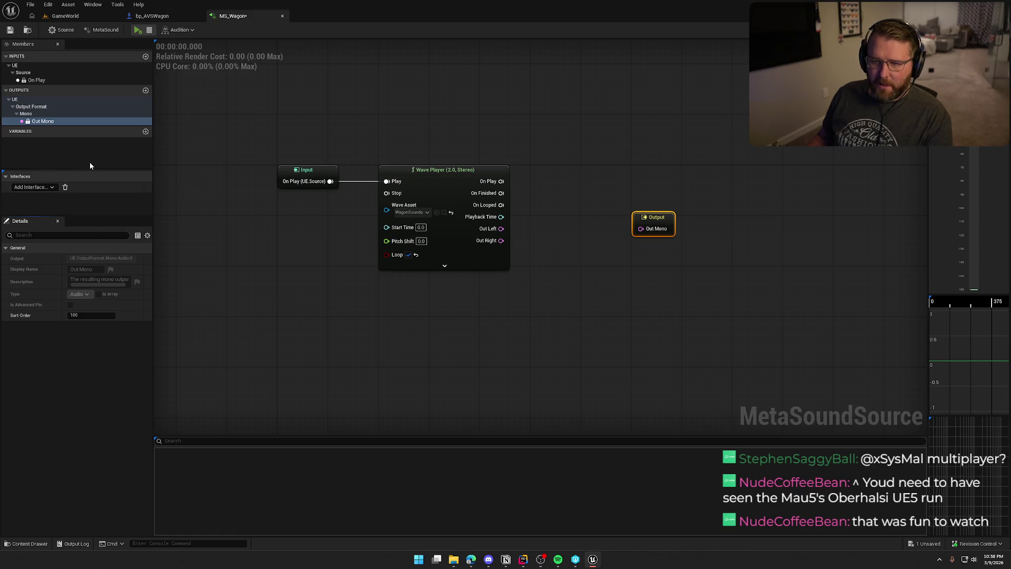
left_click(103, 29)
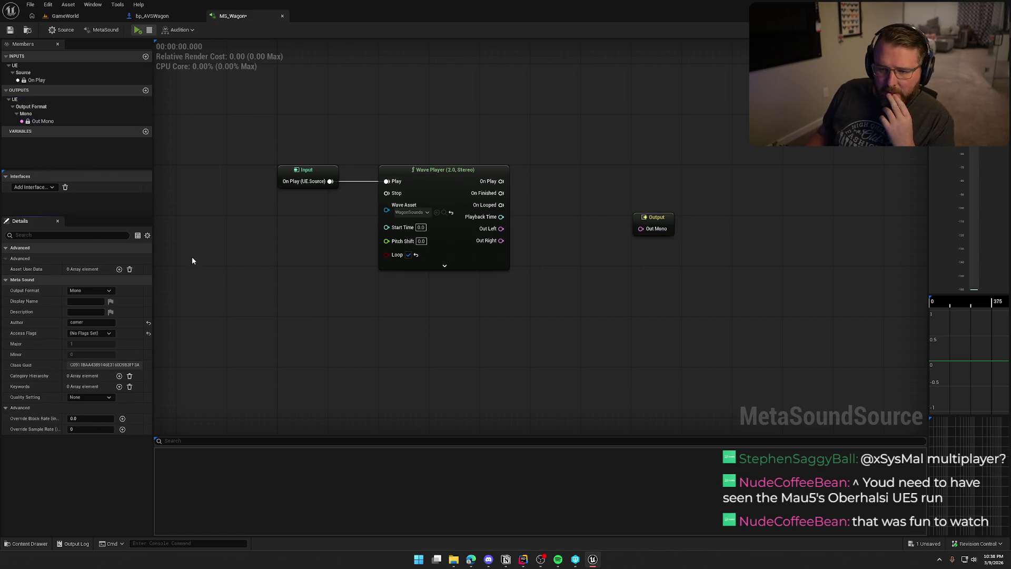
left_click(89, 290)
left_click(82, 306)
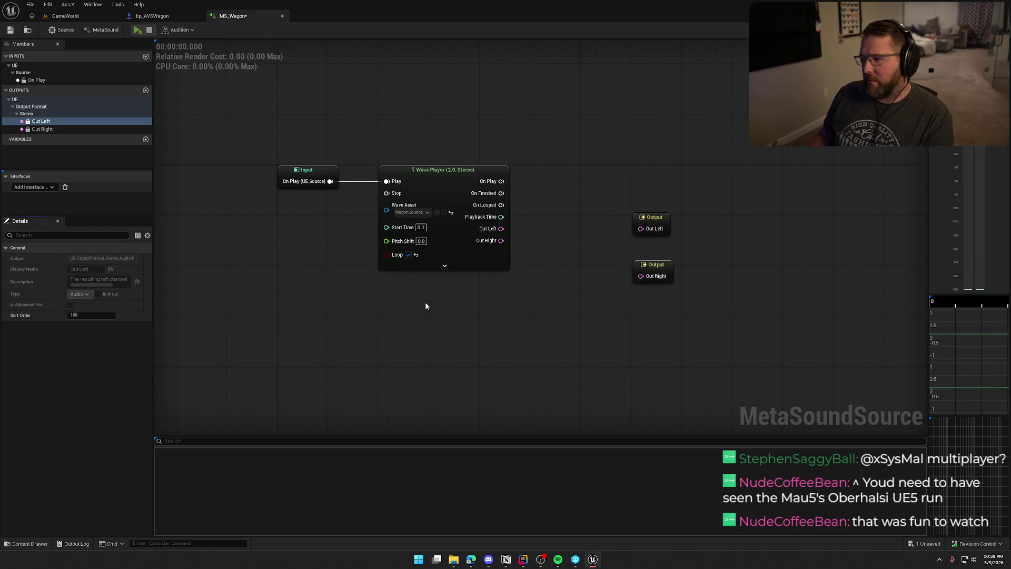
left_click_drag(501, 228, 641, 228)
left_click_drag(647, 279, 501, 241)
Stack the two stereo output nodes beside the Wave Player and centre the graph
left_click_drag(653, 219, 599, 216)
left_click_drag(653, 265, 602, 240)
mouse_move(626, 288)
left_mouse_down()
mouse_move(588, 223)
mouse_move(552, 227)
left_mouse_up()
left_click(549, 187)
left_click_drag(589, 290, 552, 210)
left_click(635, 230)
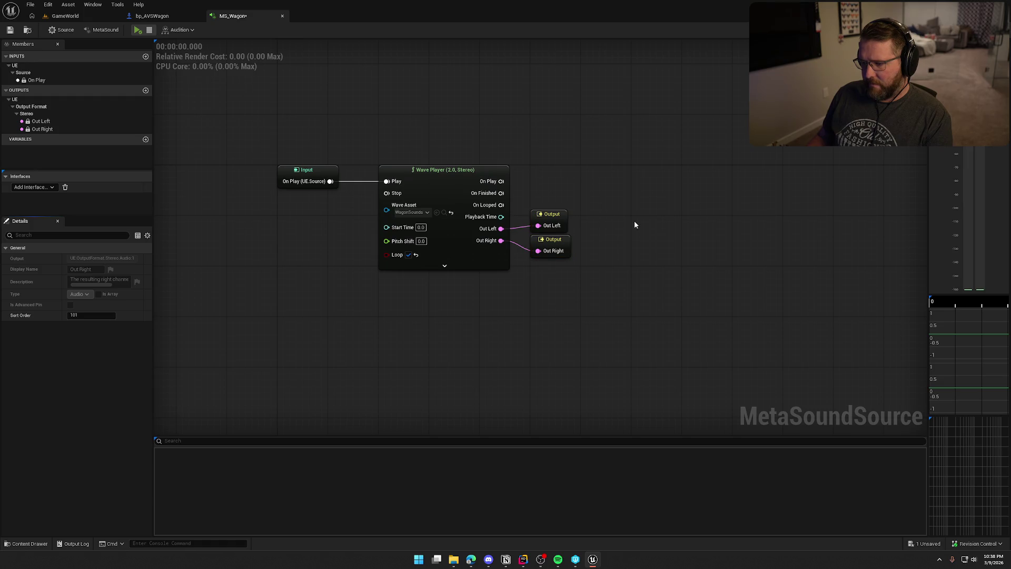
left_click_drag(575, 333, 650, 332)
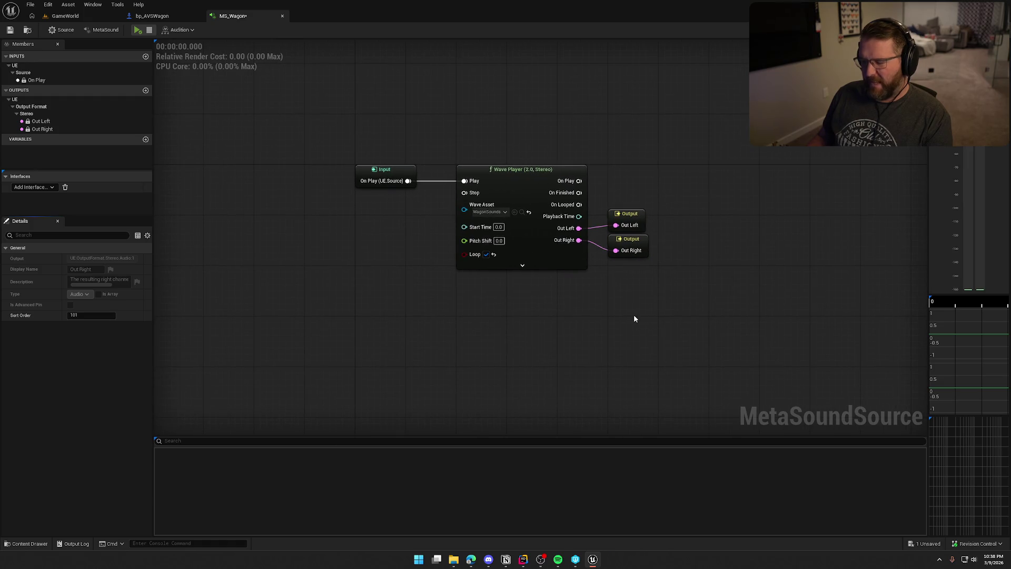
left_click_drag(593, 315, 608, 321)
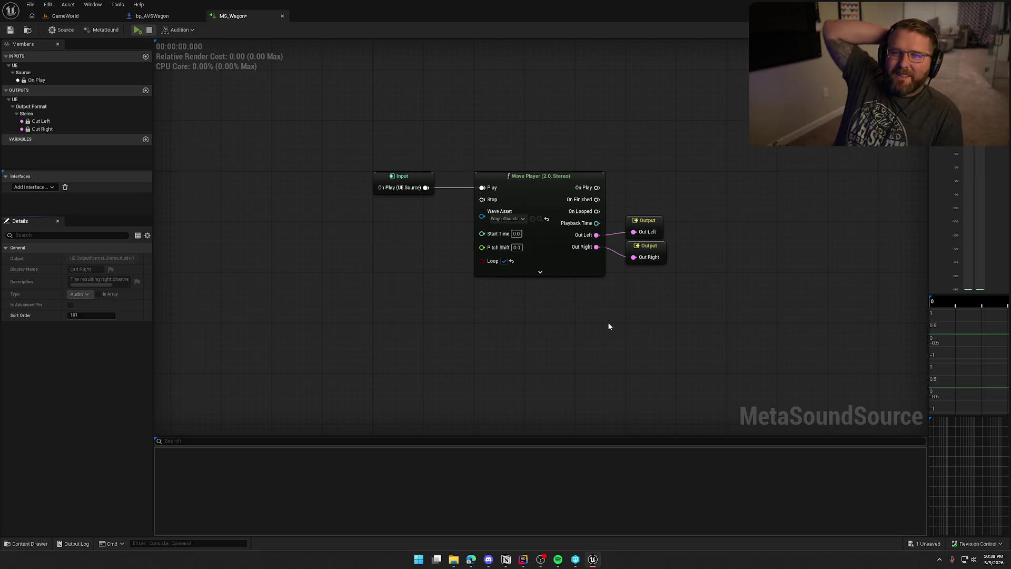
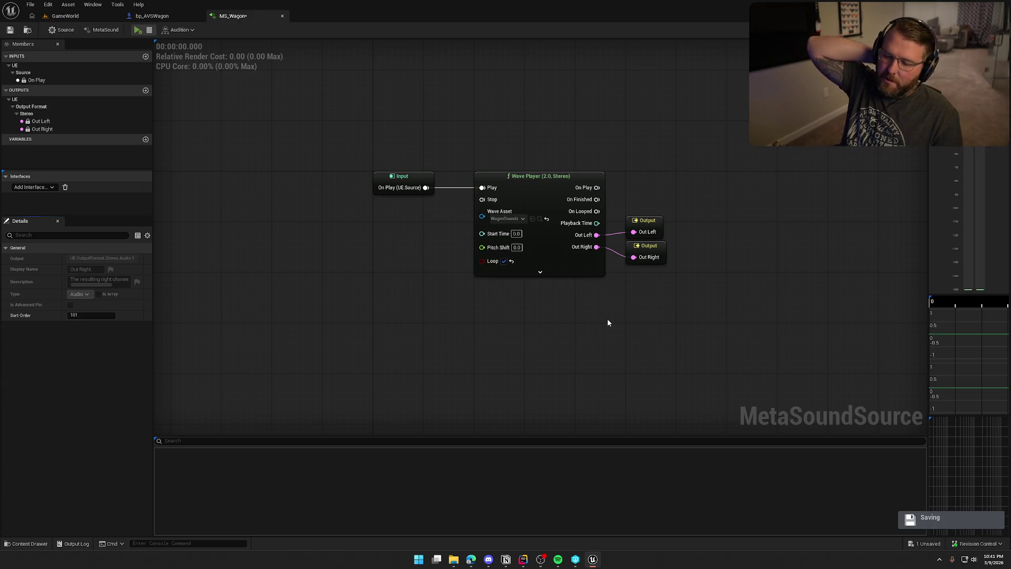
Nudge the Out Left output node upward so it sits further from Out Right beside the Wave Player
left_click_drag(608, 322, 564, 338)
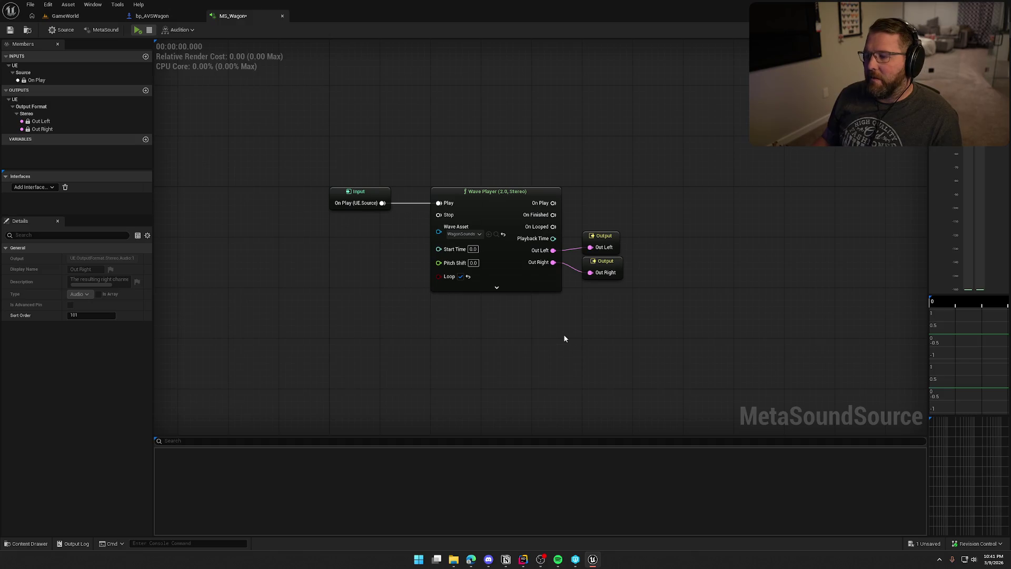
left_click(604, 276)
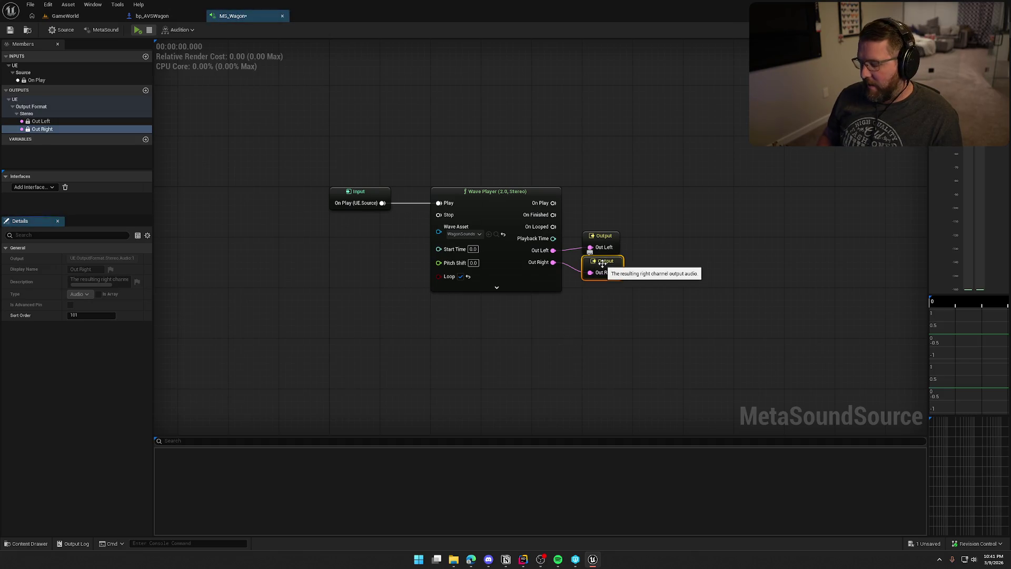
left_click_drag(599, 238, 599, 231)
left_click(660, 205)
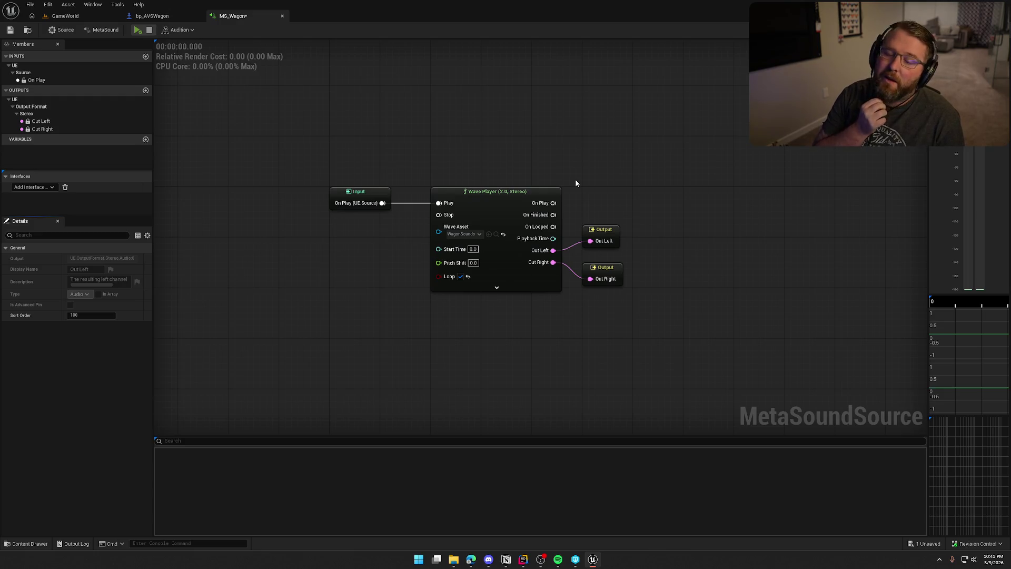
key("Home")
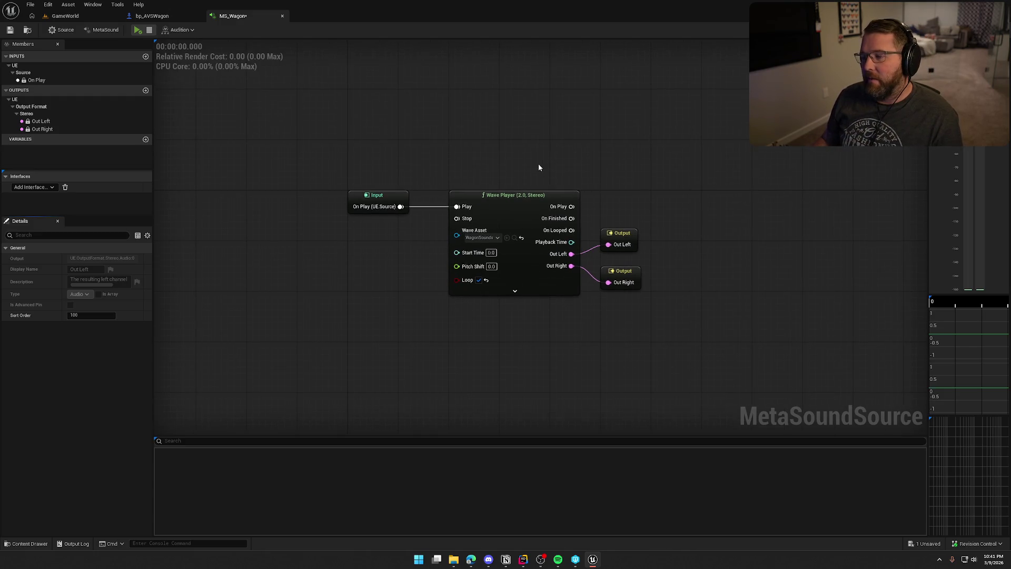
Shift the Wave Player and both Output nodes further right of the On Play input
left_click_drag(455, 164, 686, 333)
left_click_drag(518, 195, 569, 195)
left_click(498, 161)
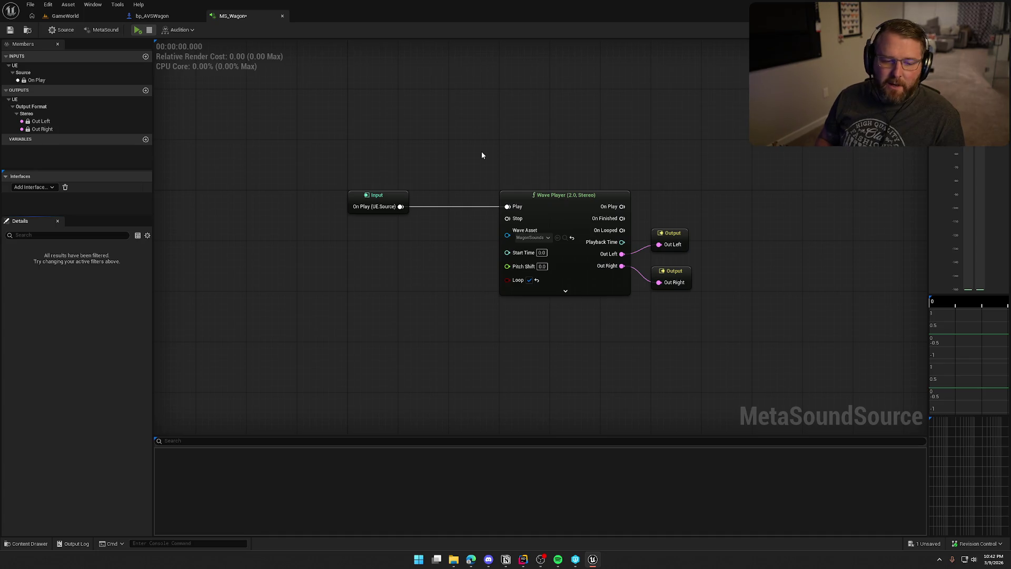
Expand the Wave Player node to reveal all its advanced pins
left_click_drag(372, 325, 330, 308)
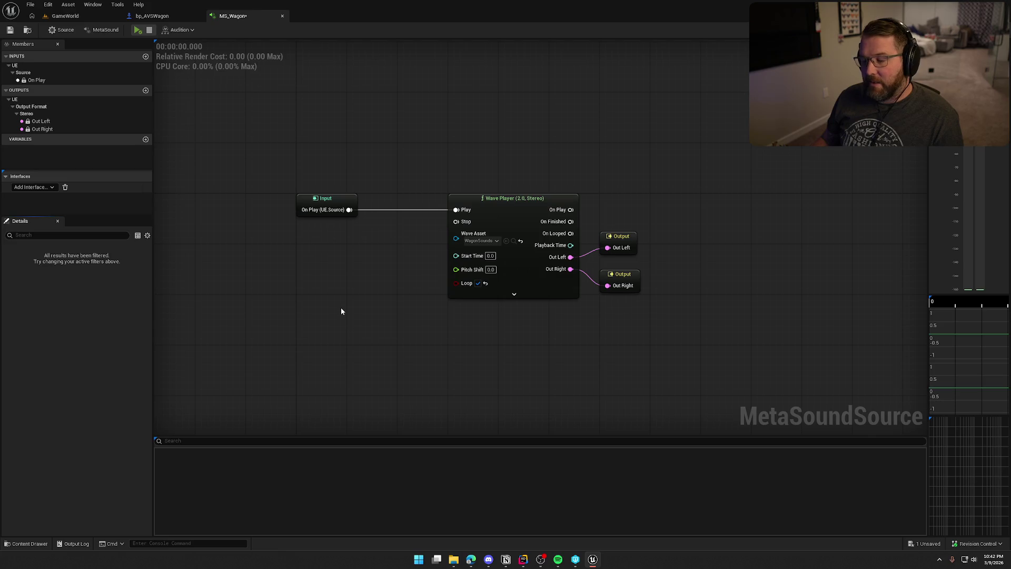
left_click(513, 294)
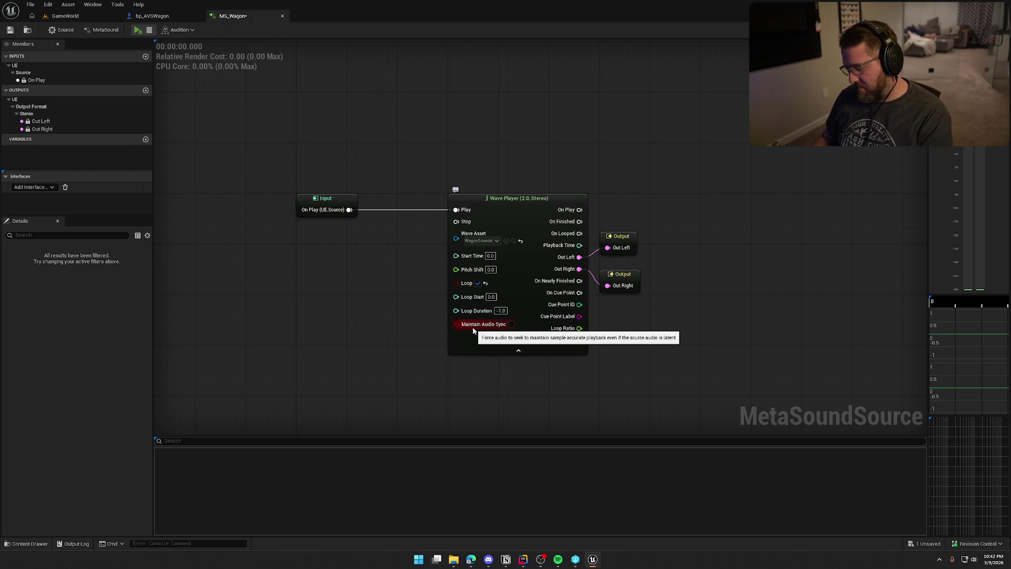
key("super+shift+s")
mouse_move(435, 177)
left_mouse_down()
mouse_move(599, 306)
mouse_move(693, 361)
left_mouse_up()
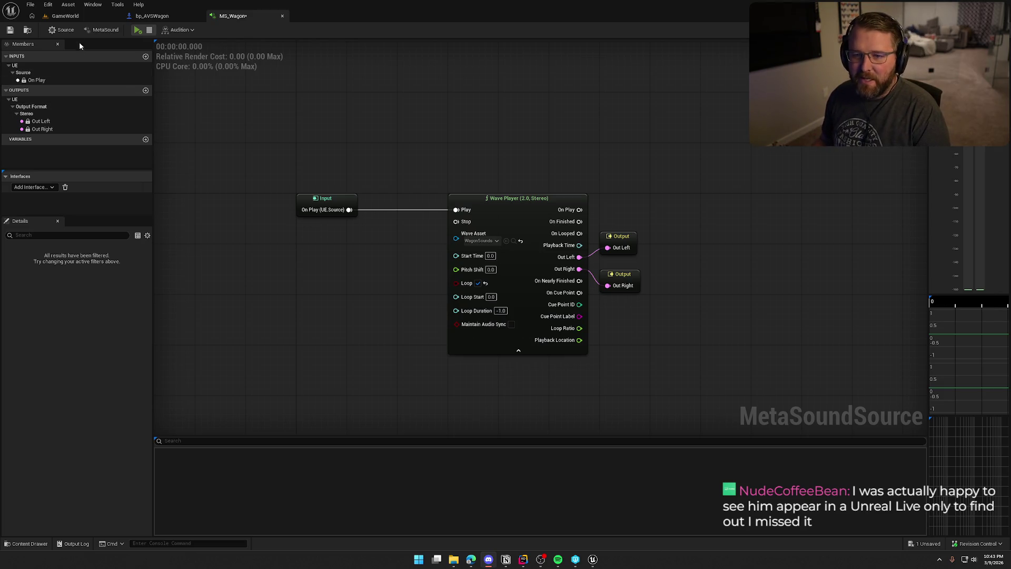
Save the MS_Wagon MetaSound from the editor toolbar
left_click(15, 30)
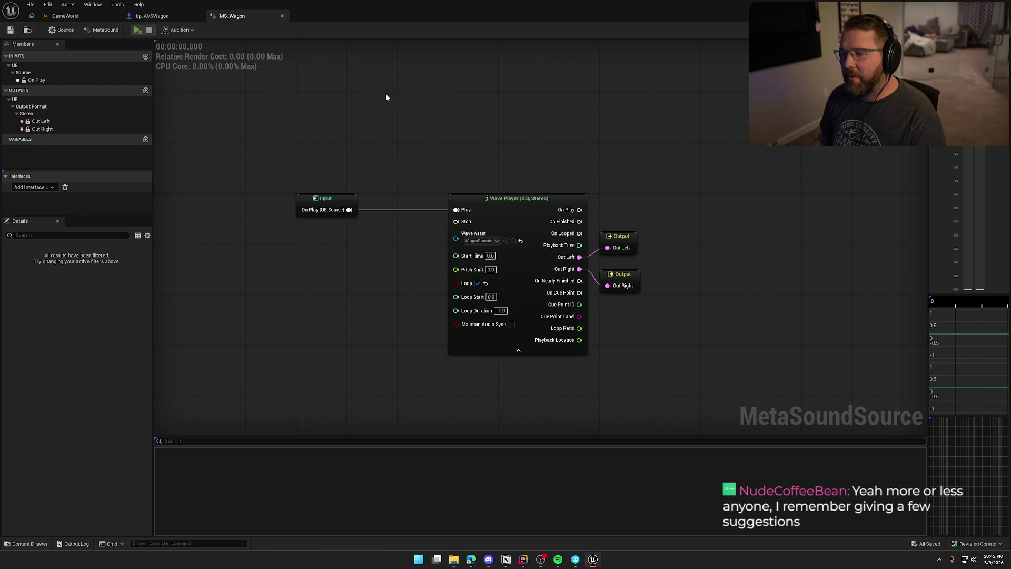
left_click_drag(419, 132, 420, 81)
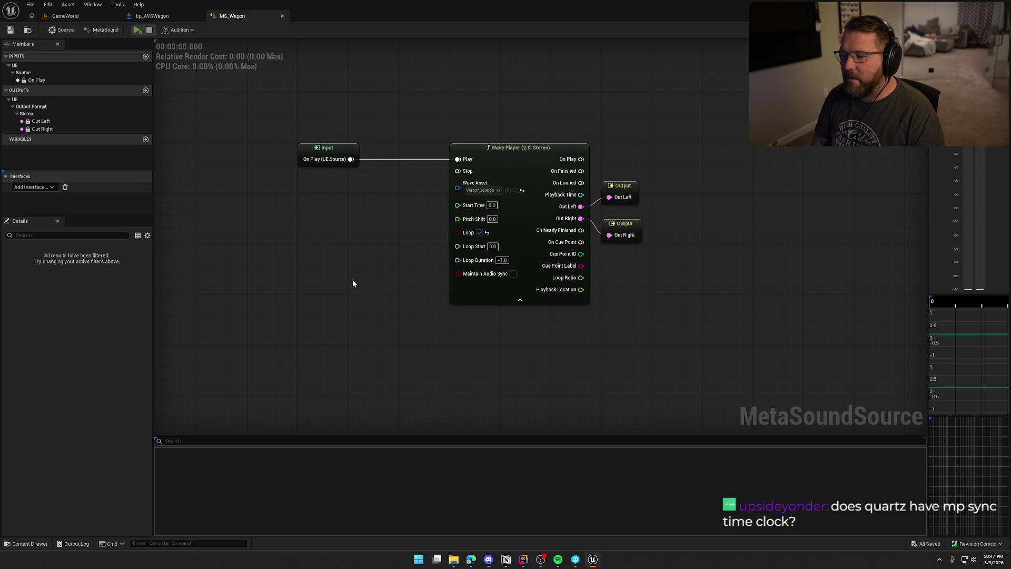
left_click_drag(330, 281, 347, 287)
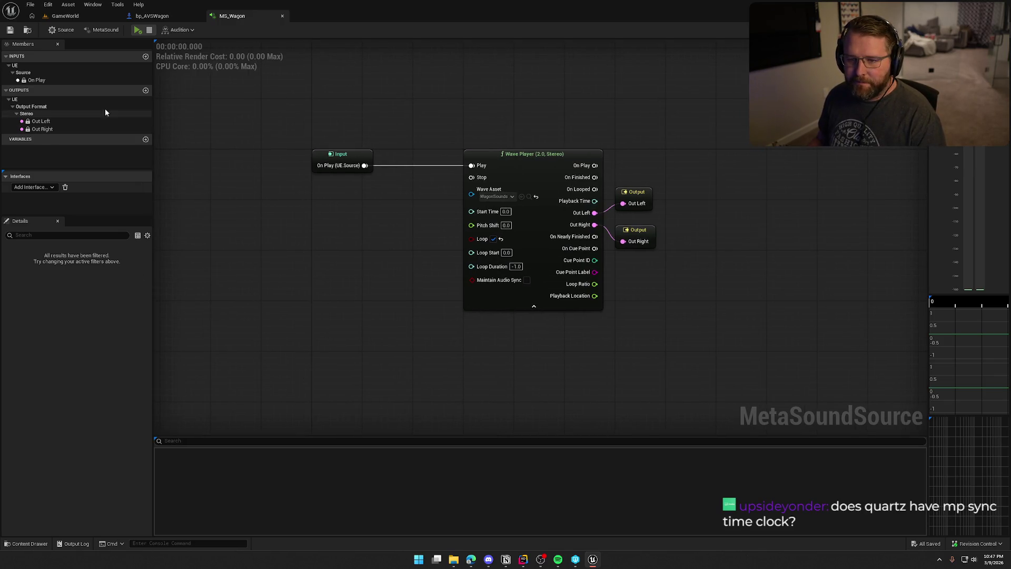
Create a new Float graph input named WagonSpeed in the Members panel
left_click(145, 57)
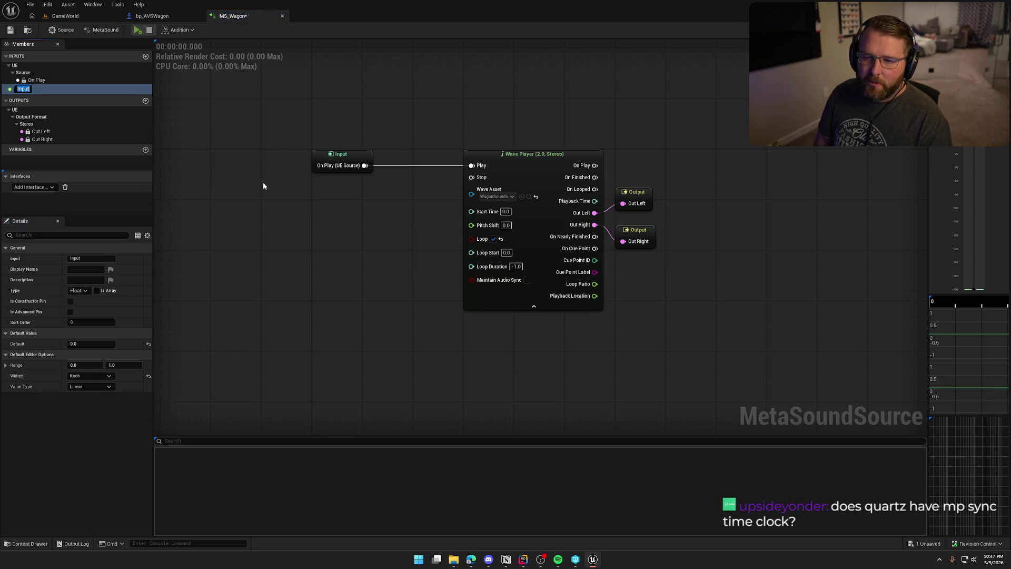
type("WagonSpeed")
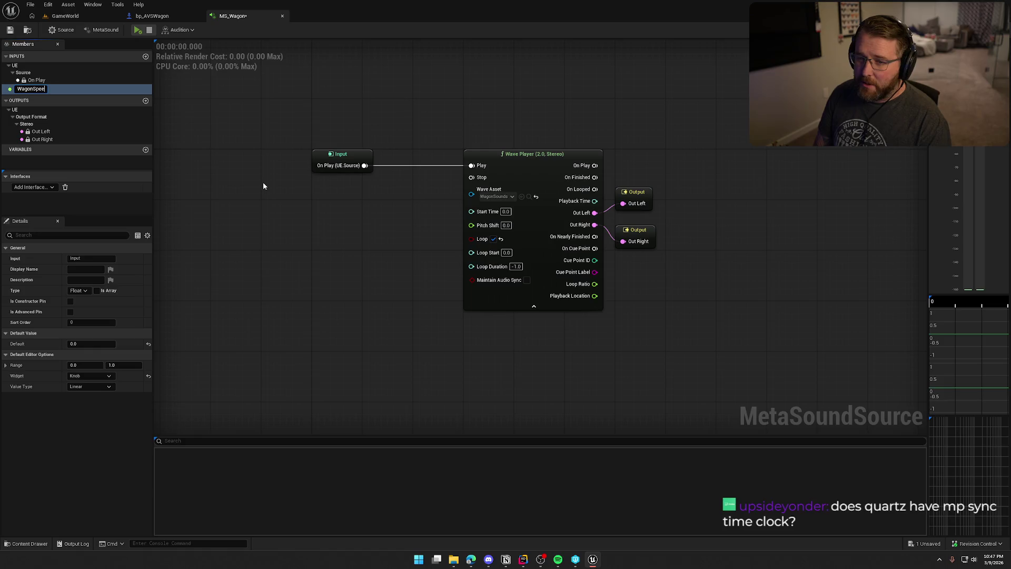
key("Return")
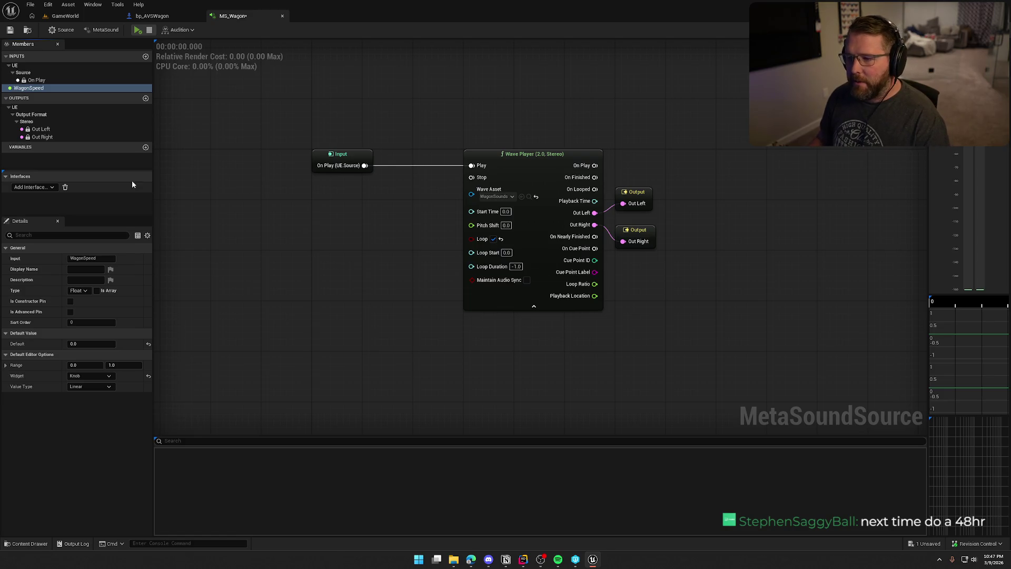
Place WagonSpeed below the Wave Player and push the Out Left and Out Right nodes further right
left_click_drag(31, 88, 333, 236)
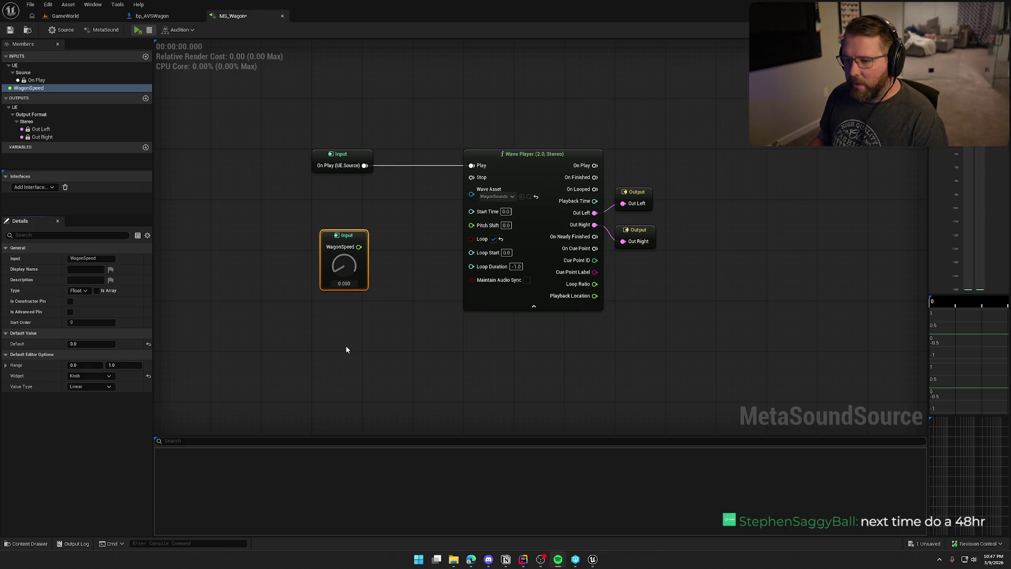
mouse_move(345, 236)
left_mouse_down()
mouse_move(333, 233)
mouse_move(335, 206)
left_mouse_up()
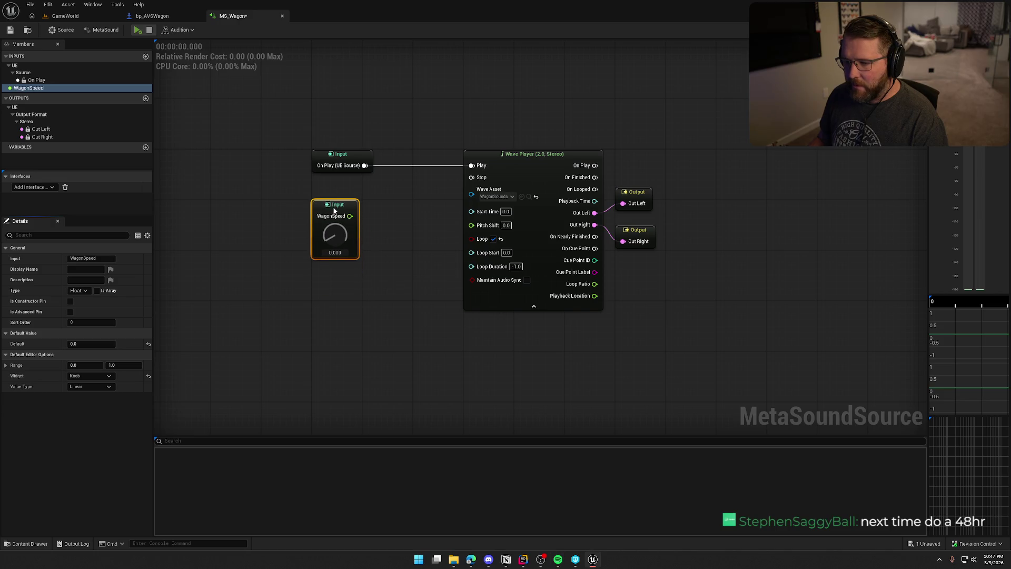
left_click_drag(388, 243, 367, 236)
left_click_drag(410, 138, 620, 255)
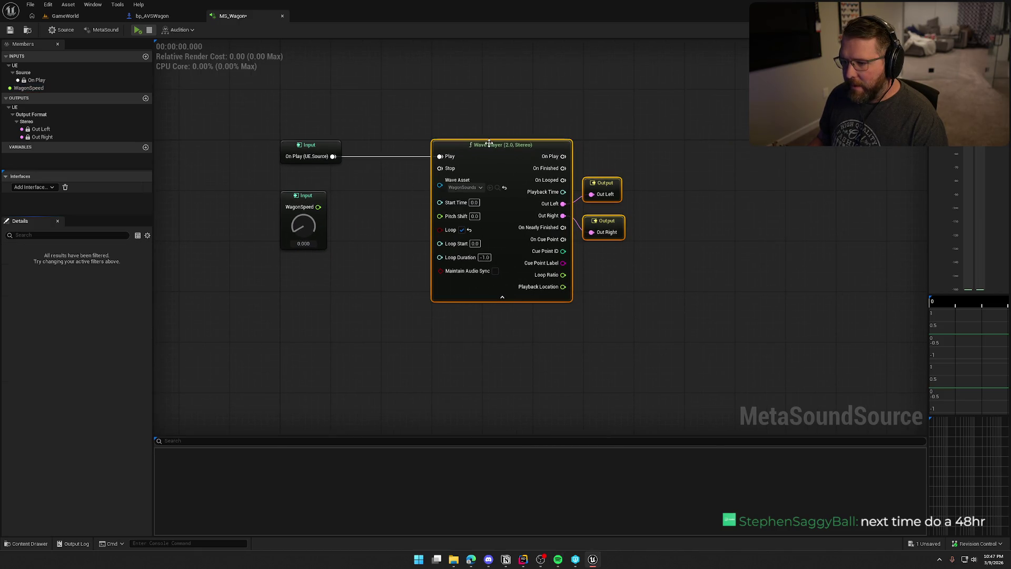
mouse_move(531, 152)
left_mouse_down()
mouse_move(552, 147)
mouse_move(449, 152)
left_mouse_up()
left_click(437, 109)
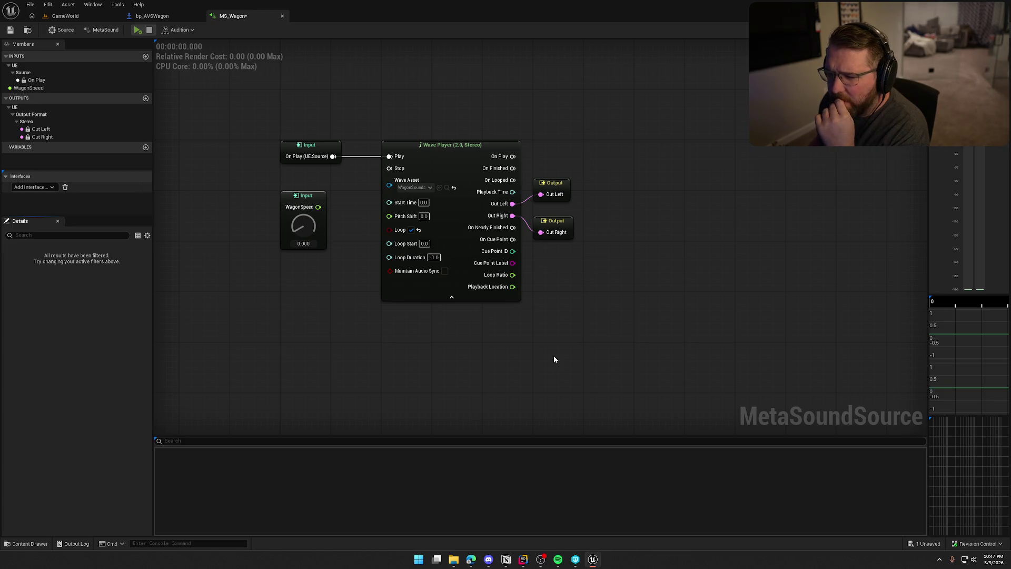
left_click_drag(303, 200, 467, 325)
mouse_move(526, 253)
left_mouse_down()
mouse_move(504, 199)
mouse_move(429, 154)
mouse_move(605, 171)
left_mouse_up()
left_click(427, 210)
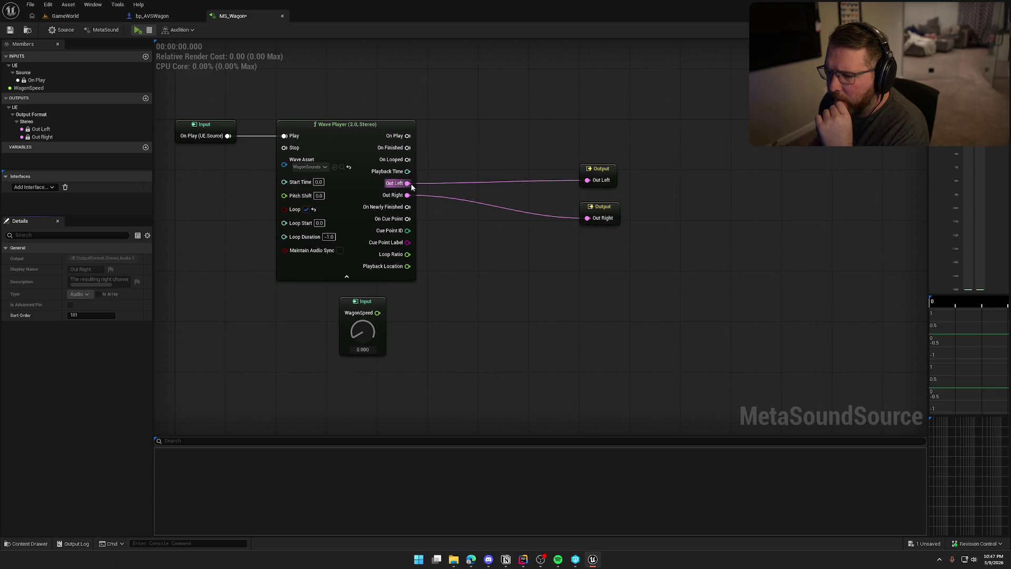
Attach a Multiply (Audio by Float) node to Wave Player Out Left, discarding a mistaken Mono Mixer
left_click_drag(408, 184, 465, 216)
type("mix")
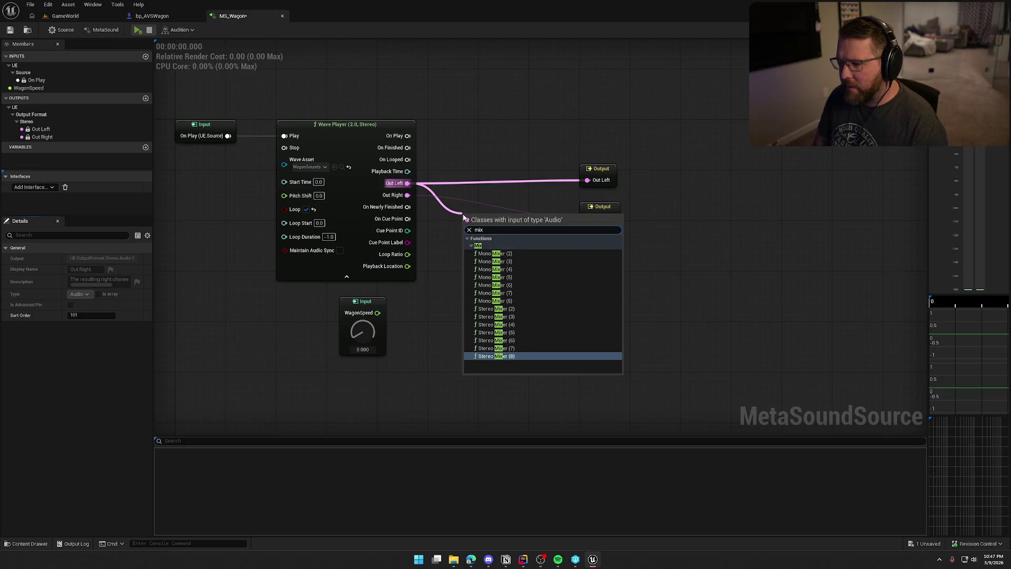
left_click(530, 255)
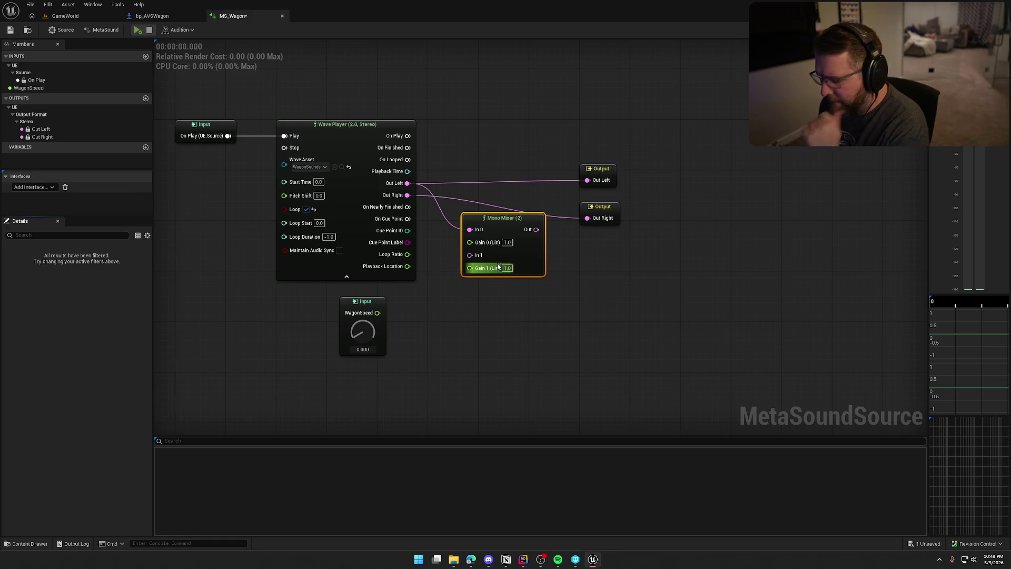
key("Delete")
left_click_drag(407, 183, 467, 226)
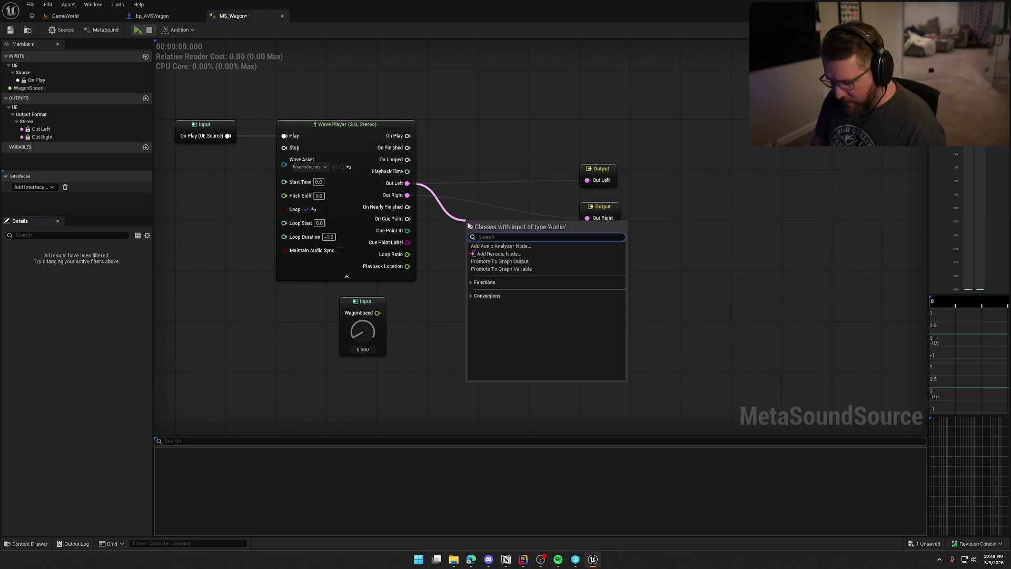
type("*")
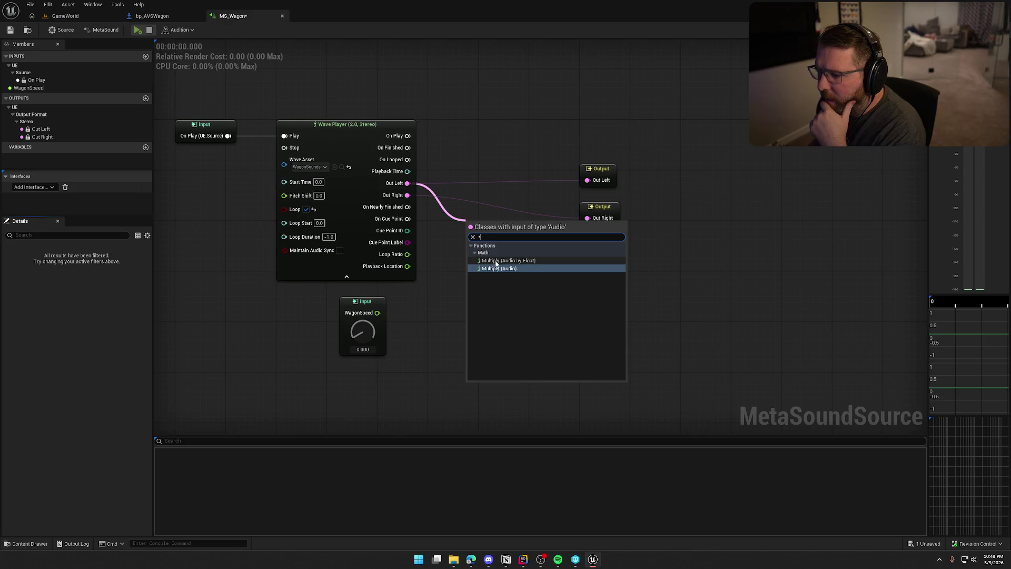
left_click(496, 261)
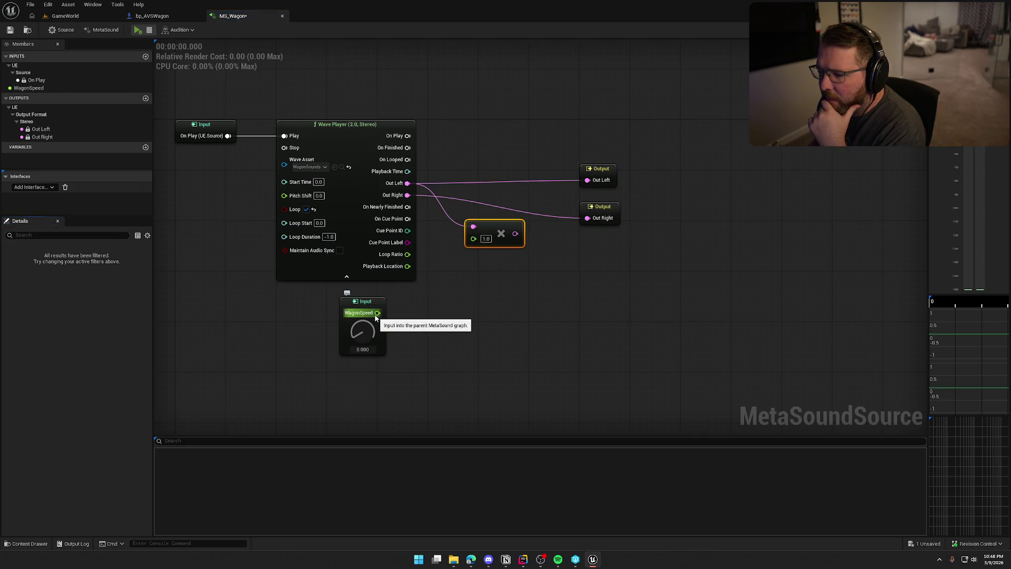
left_click_drag(377, 313, 428, 315)
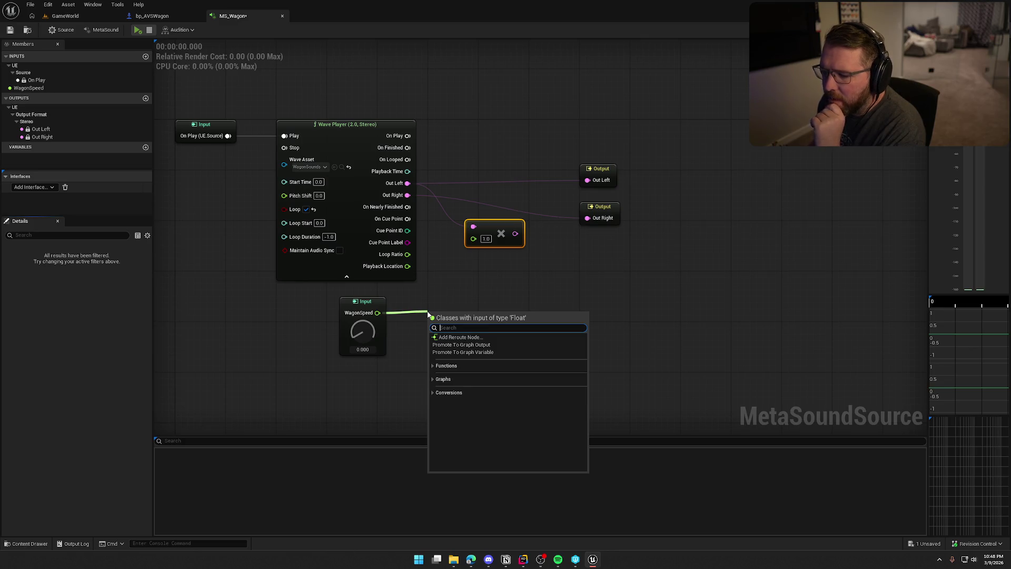
Try a Clamp (Float) node between WagonSpeed and the multiplier, then delete it
key("Down")
key("Down")
key("Down")
key("Escape")
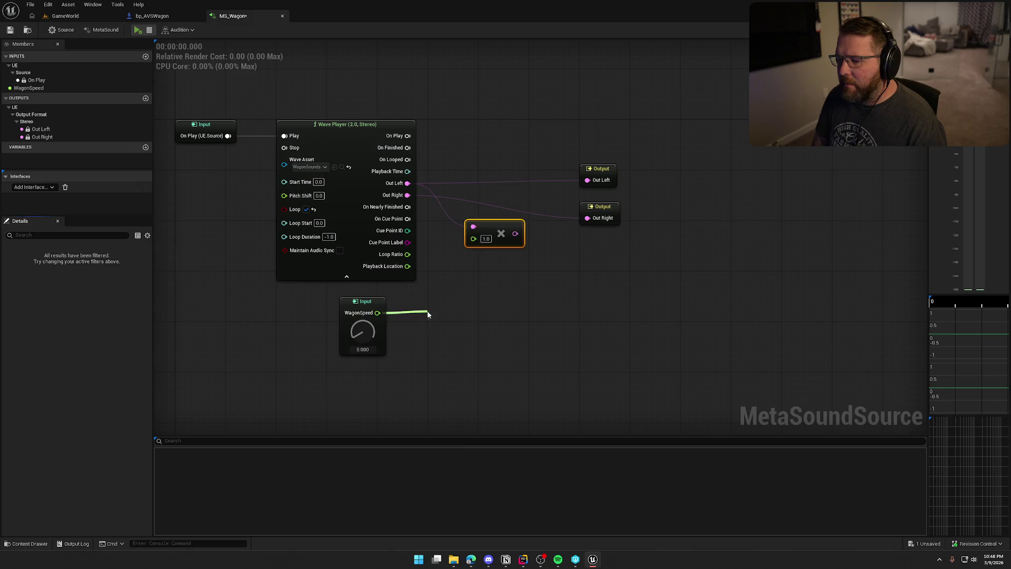
left_click_drag(427, 314, 428, 314)
left_click(443, 319)
mouse_move(490, 327)
left_mouse_down()
mouse_move(548, 332)
mouse_move(477, 243)
left_mouse_up()
left_click_drag(464, 316, 463, 302)
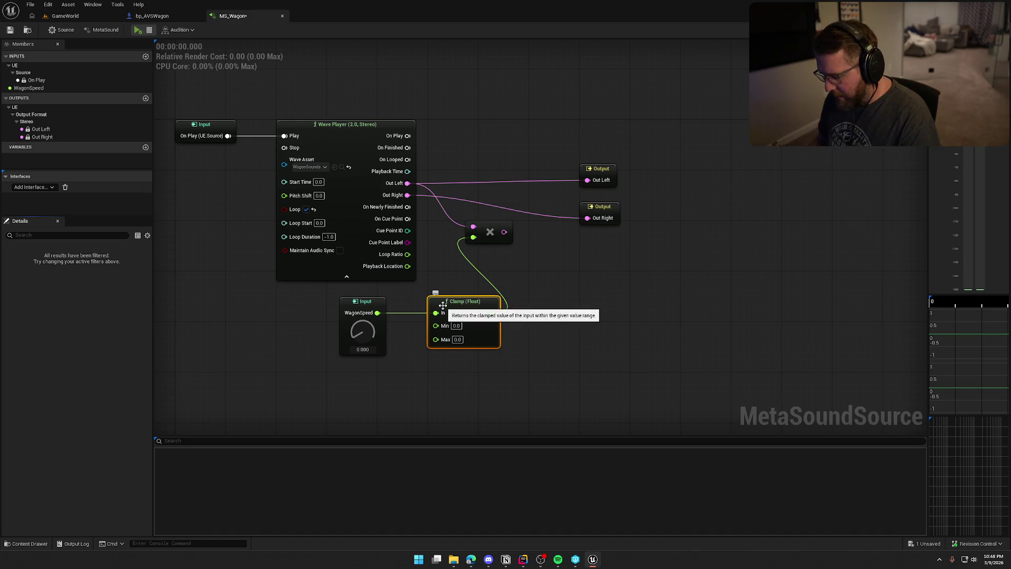
key("Delete")
Add a Map Range (Float) node fed by WagonSpeed and connect it with the left-channel multiplier
left_click_drag(377, 313, 427, 318)
type("map")
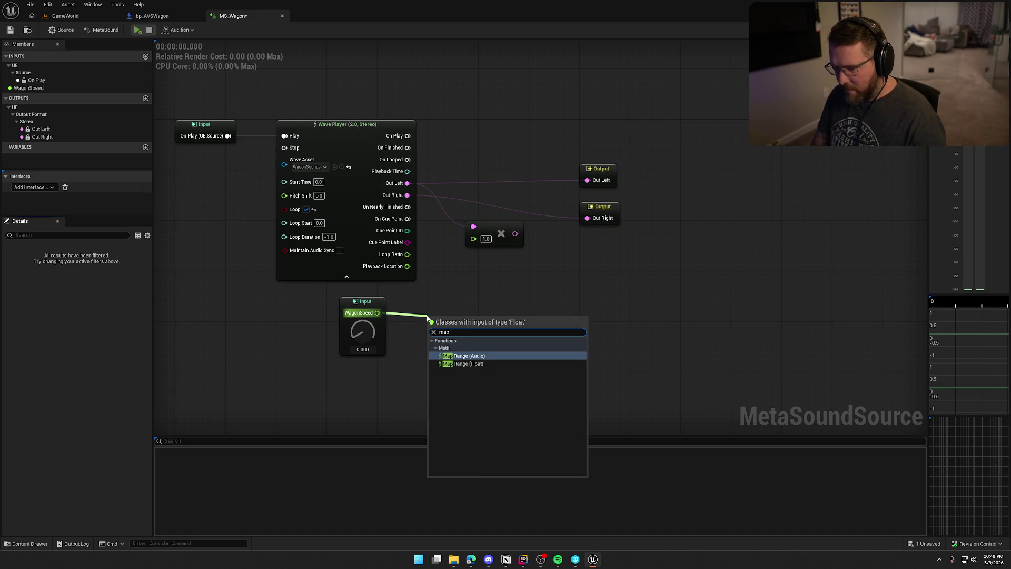
left_click(474, 365)
mouse_move(463, 319)
left_mouse_down()
mouse_move(463, 296)
mouse_move(522, 312)
mouse_move(475, 235)
mouse_move(587, 180)
left_mouse_up()
mouse_move(489, 232)
left_mouse_down()
mouse_move(503, 187)
mouse_move(519, 309)
left_mouse_up()
Duplicate the multiply node for the right channel, feeding it Out Right audio and Map Range output
key("ctrl+c")
key("ctrl+v")
key("Escape")
left_click_drag(408, 195, 588, 218)
mouse_move(486, 220)
left_mouse_down()
mouse_move(527, 324)
mouse_move(518, 313)
left_mouse_up()
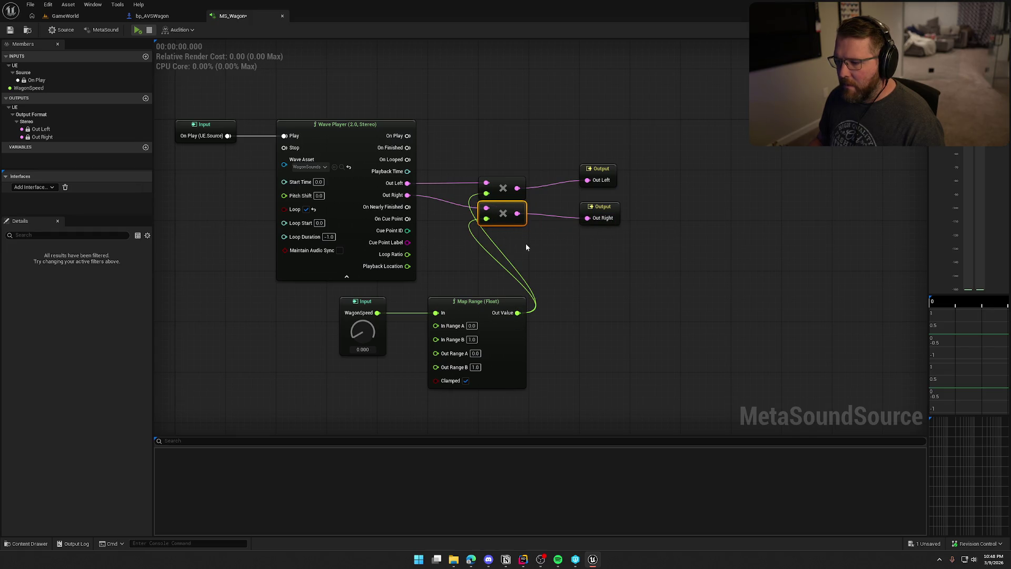
Tidy the layout around the WagonSpeed input and Map Range nodes
left_click_drag(526, 247, 576, 231)
left_click_drag(508, 246, 507, 222)
left_click_drag(411, 247, 398, 247)
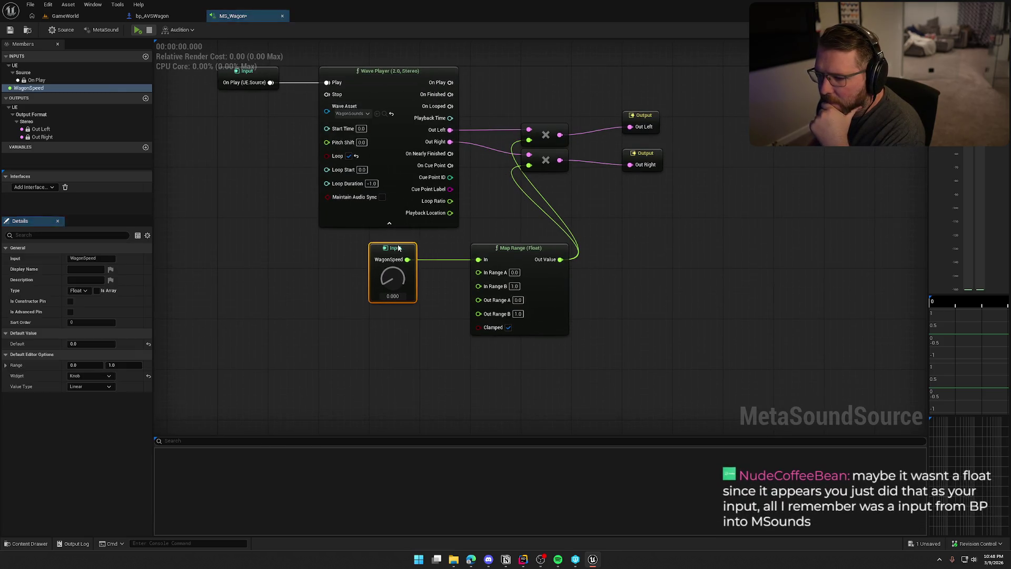
left_click(489, 230)
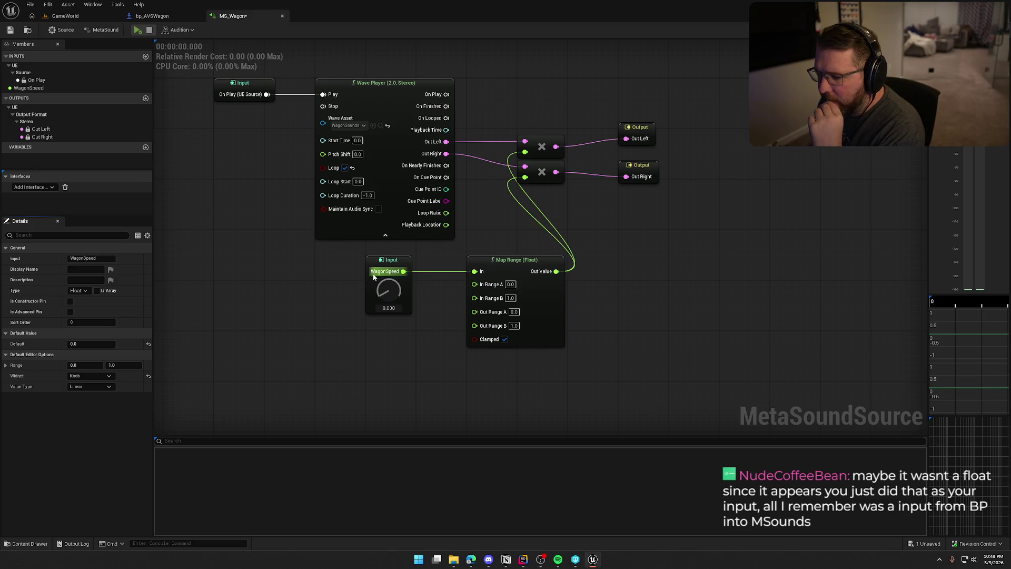
left_click(511, 298)
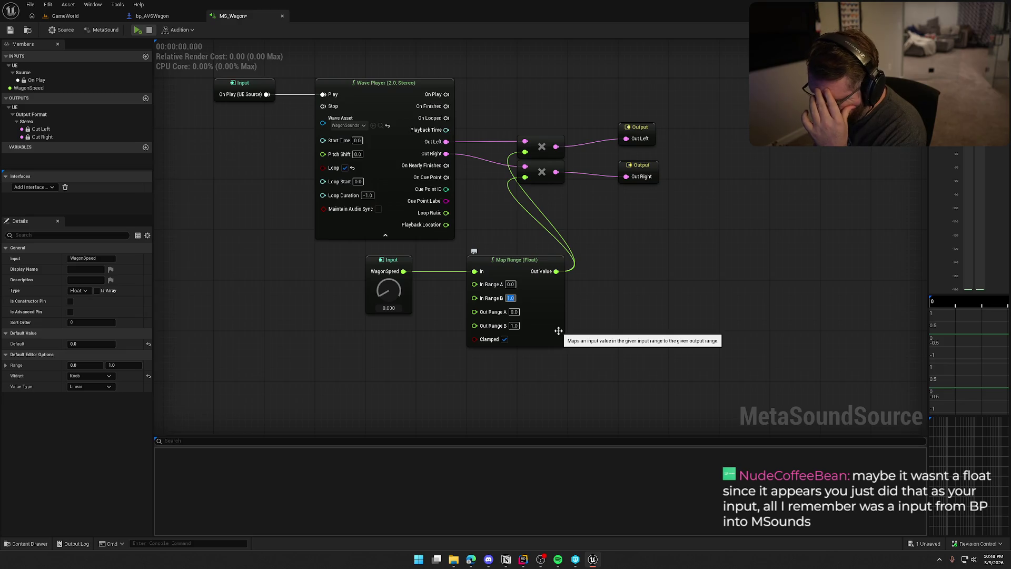
Set Map Range In Range B to 1200, keeping Out Range B at 1.0
type("1200")
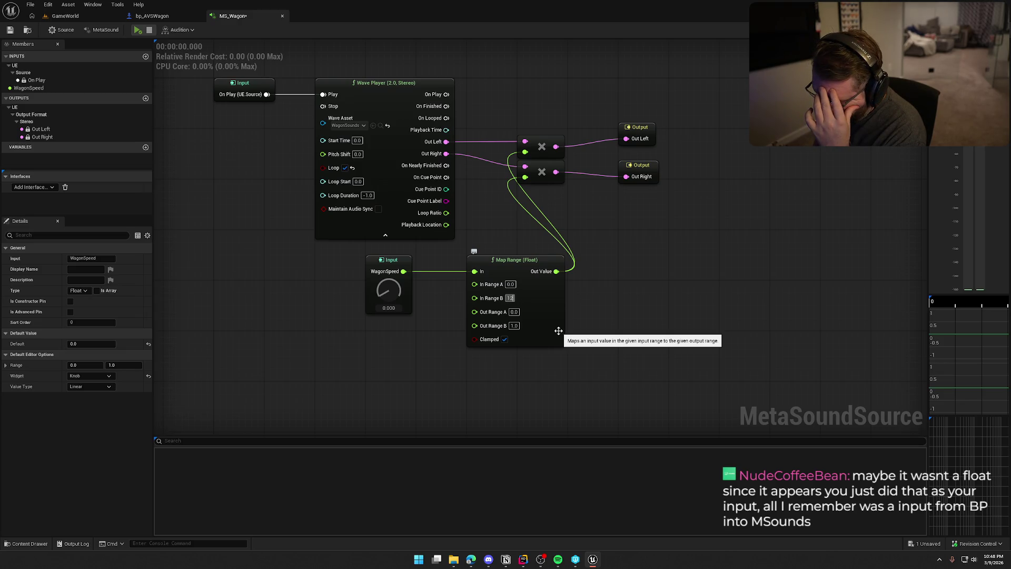
key("Return")
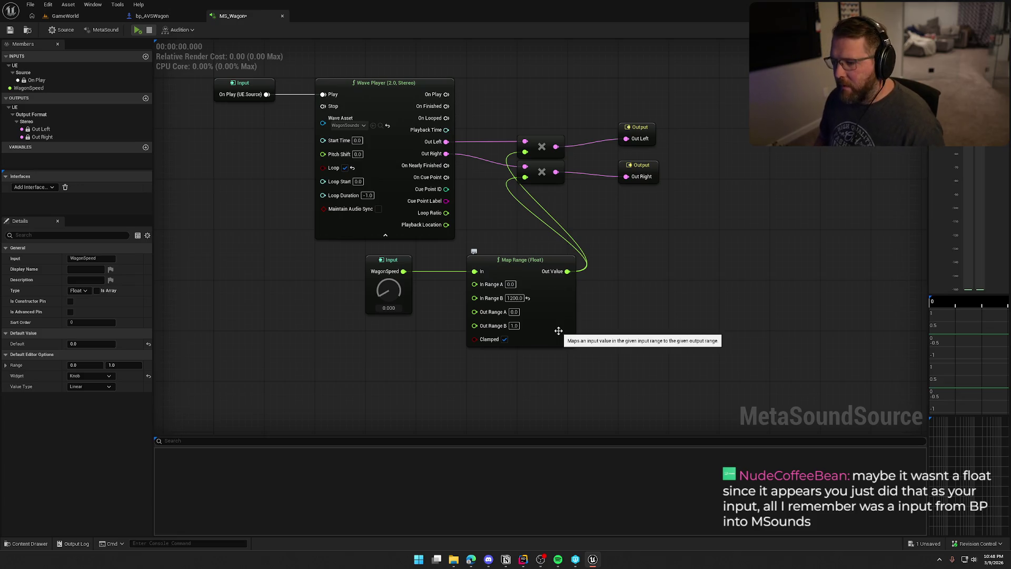
left_click(558, 331)
left_click(514, 326)
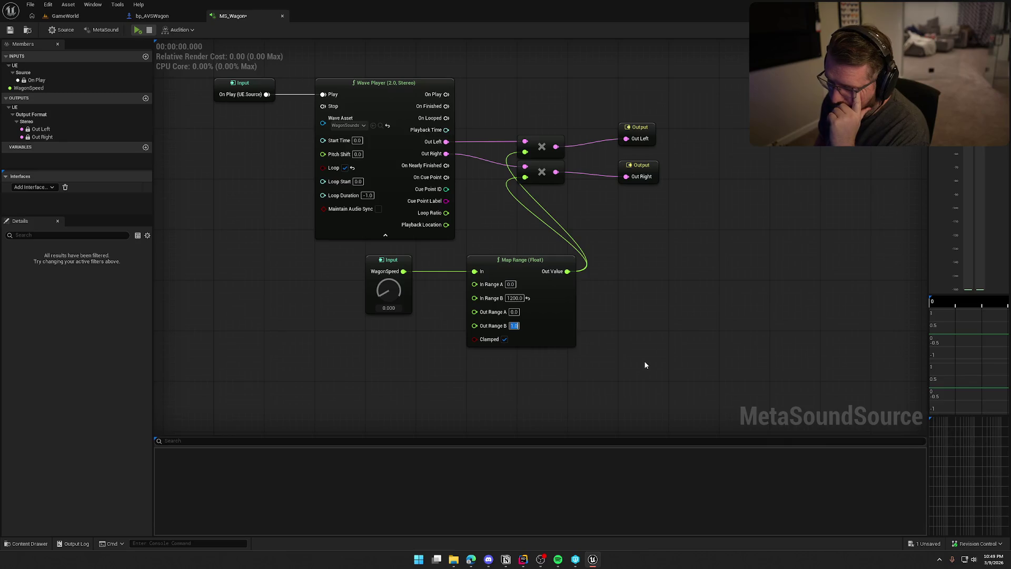
key("Return")
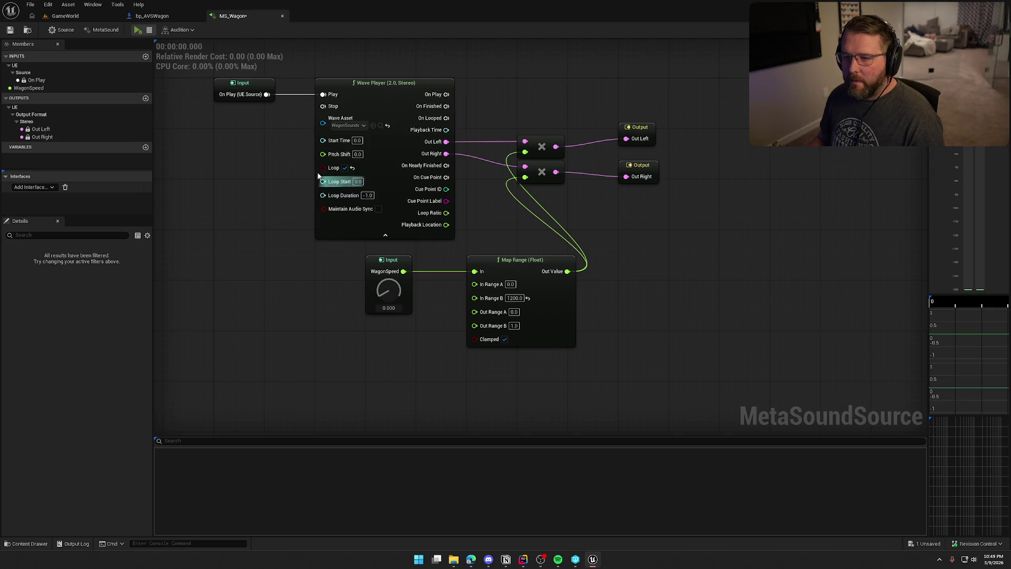
Preview the MetaSound while turning the WagonSpeed knob up, then stop playback
left_click(137, 33)
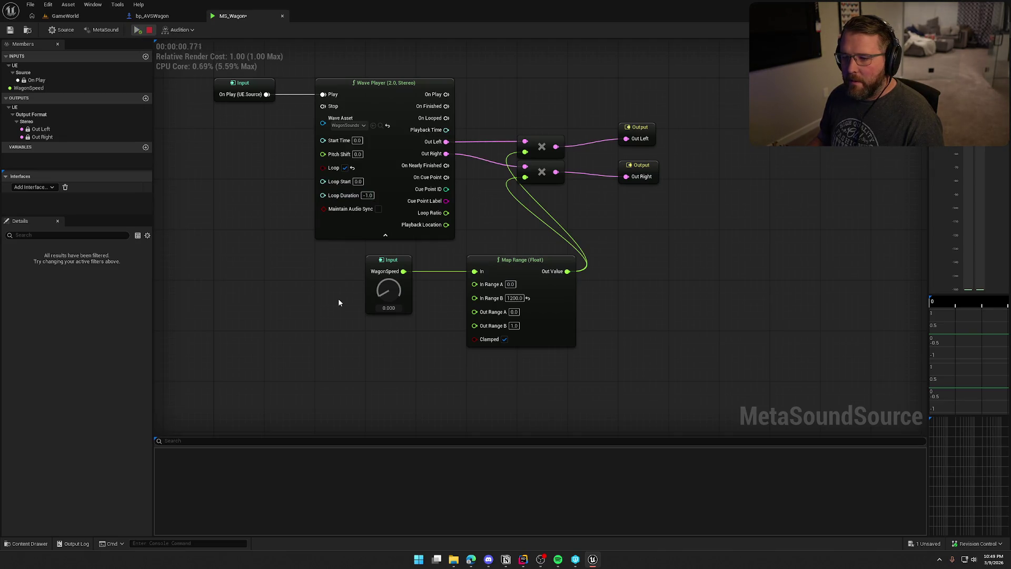
left_click_drag(388, 289, 394, 178)
mouse_move(290, 308)
left_mouse_down()
mouse_move(314, 356)
mouse_move(321, 311)
left_mouse_up()
left_click(138, 32)
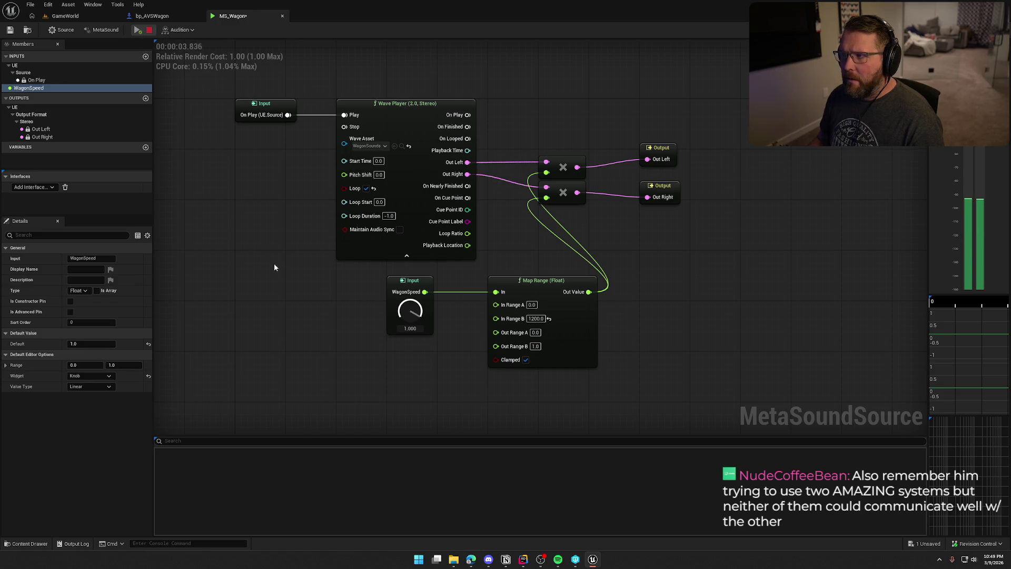
left_click_drag(308, 278, 326, 296)
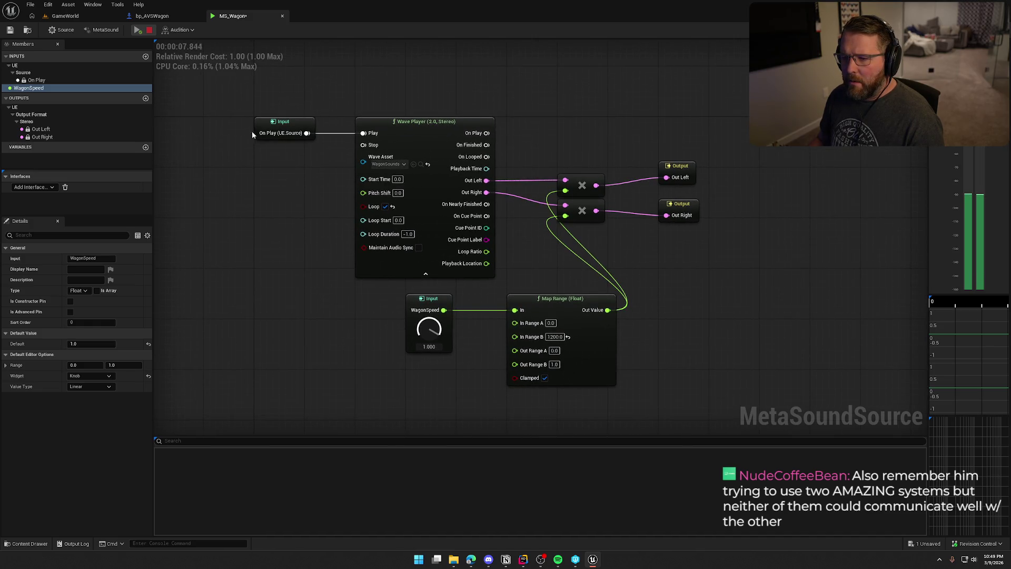
left_click(149, 29)
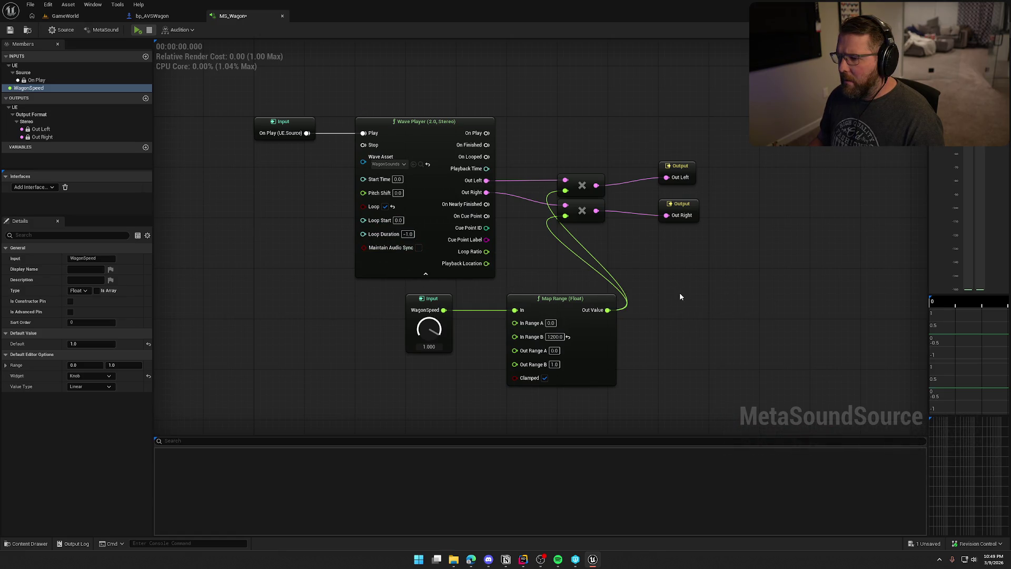
Rewire the upper multiplier to Out Left and the lower one to Out Right
mouse_move(486, 181)
left_mouse_down()
mouse_move(681, 180)
mouse_move(668, 215)
mouse_move(511, 197)
mouse_move(566, 206)
left_mouse_up()
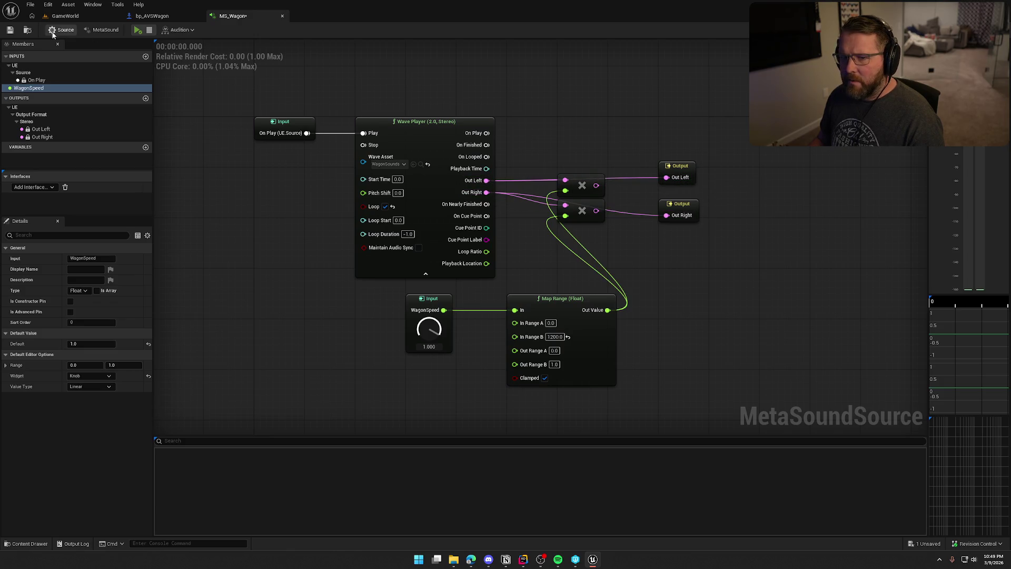
left_click(137, 30)
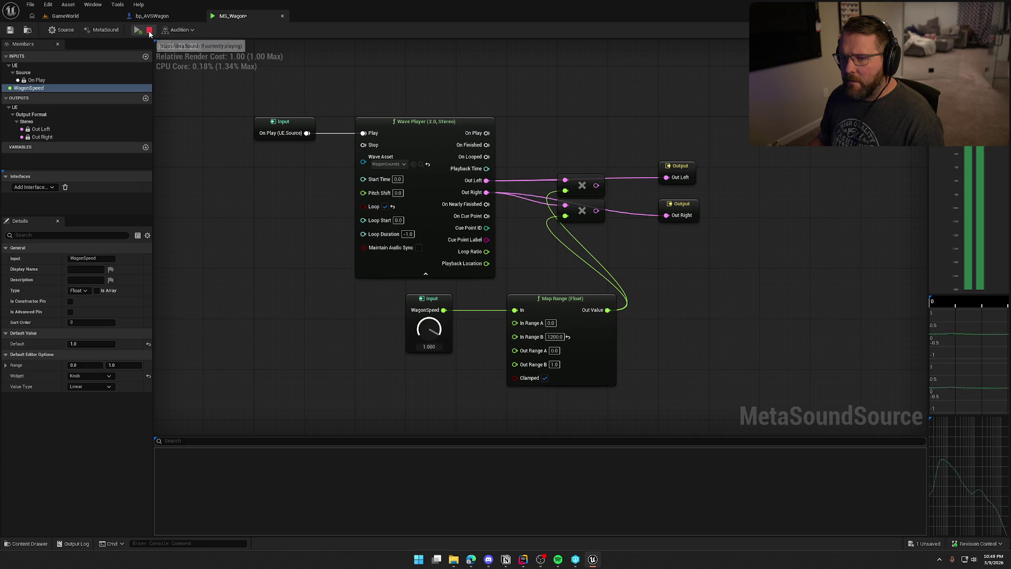
left_click(149, 30)
left_click_drag(596, 185, 667, 177)
left_click_drag(596, 211, 659, 218)
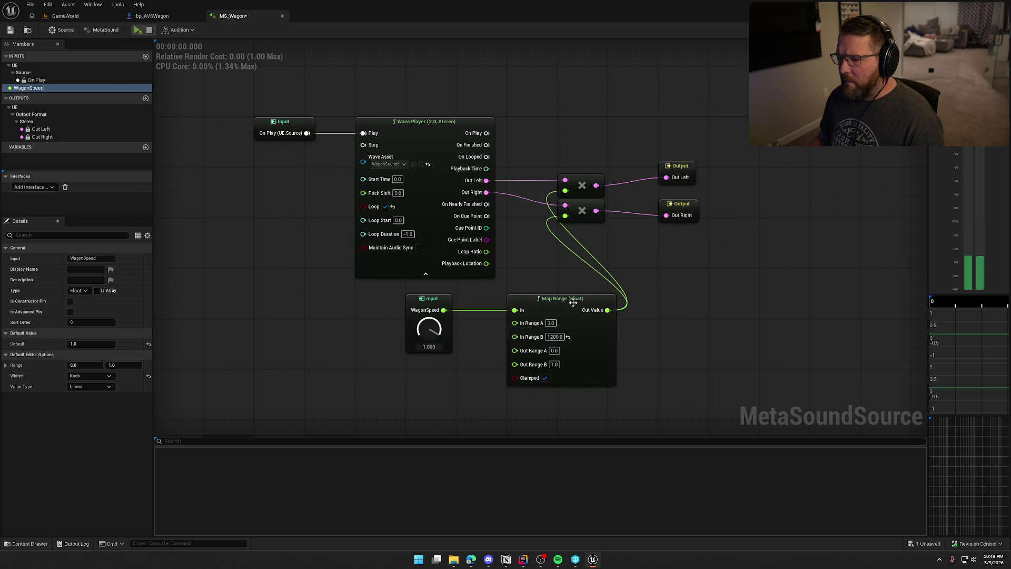
left_click(529, 305)
left_click(559, 252)
left_click(431, 332)
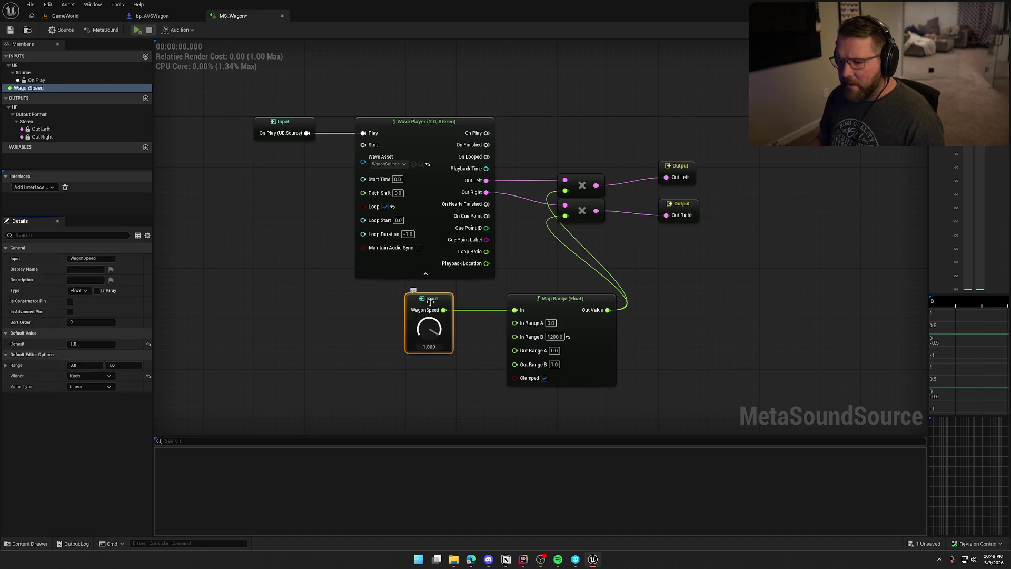
Give the WagonSpeed input a default of 0.0 and a range maximum of 1200
left_click(89, 344)
type("0")
key("Return")
left_click(134, 362)
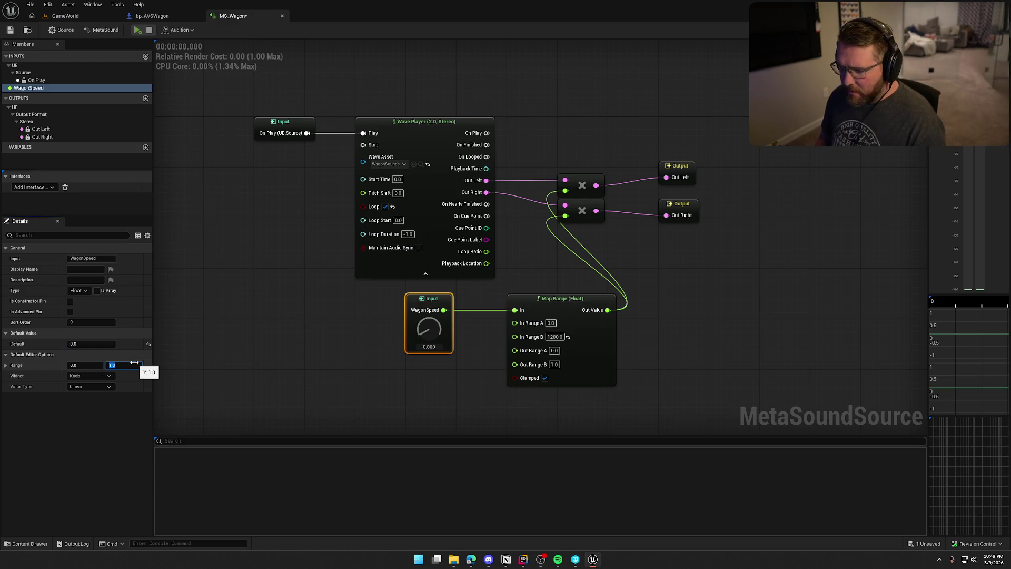
type("1200")
key("Return")
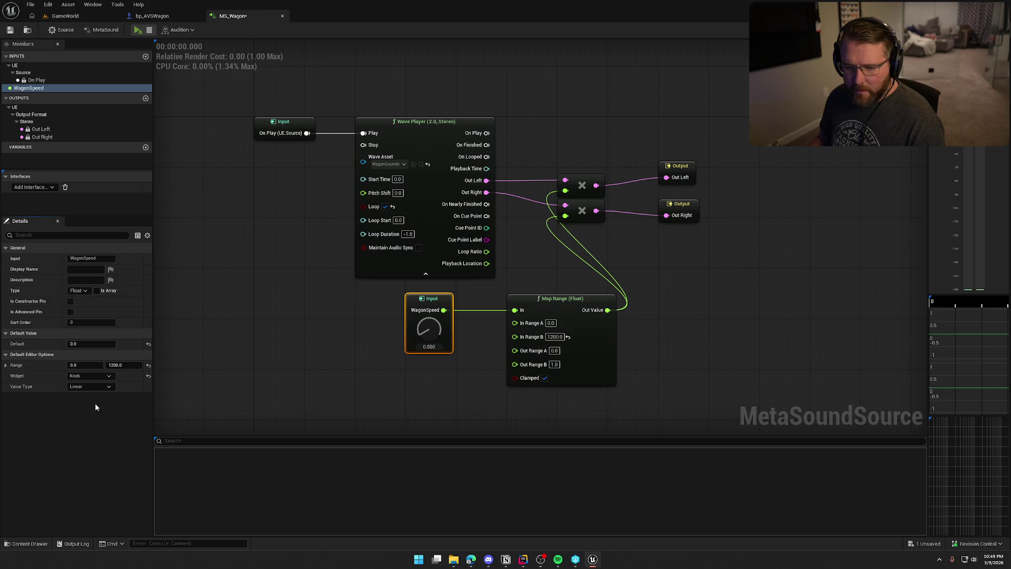
Switch the WagonSpeed widget to Slider and start the MetaSound preview
left_click(87, 377)
left_click(93, 392)
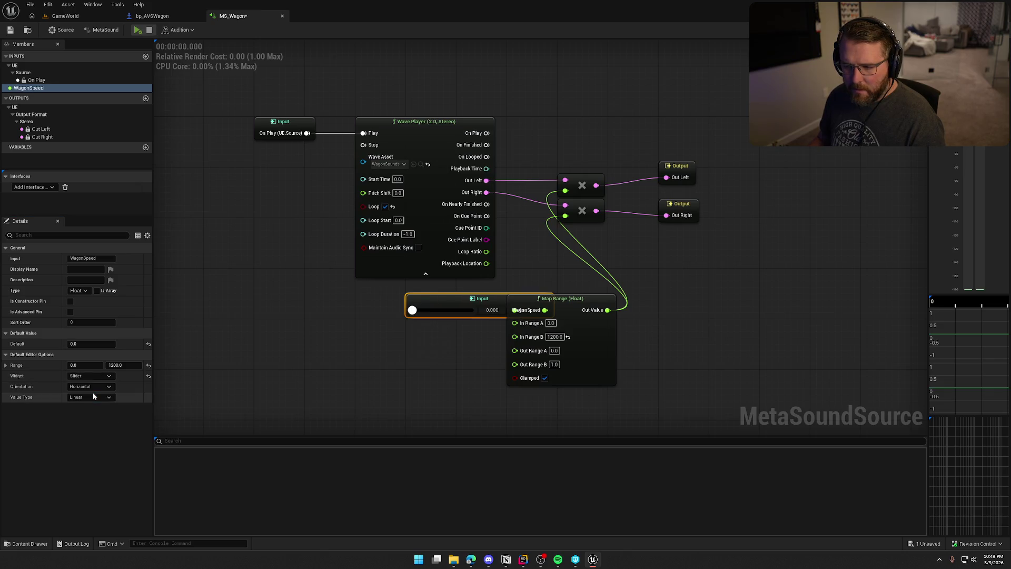
left_click_drag(468, 299, 373, 300)
left_click(103, 378)
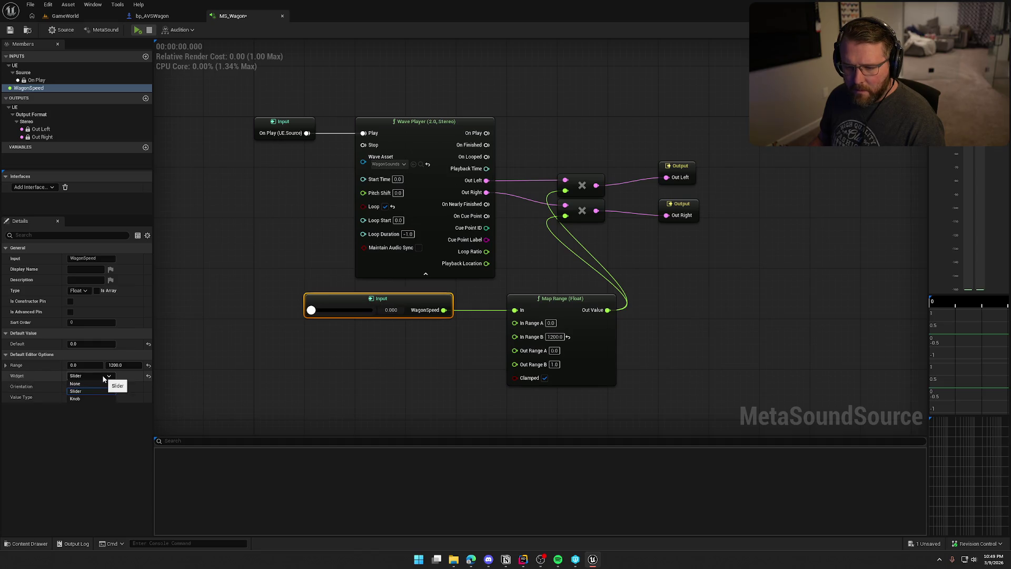
left_click(79, 391)
left_click(362, 382)
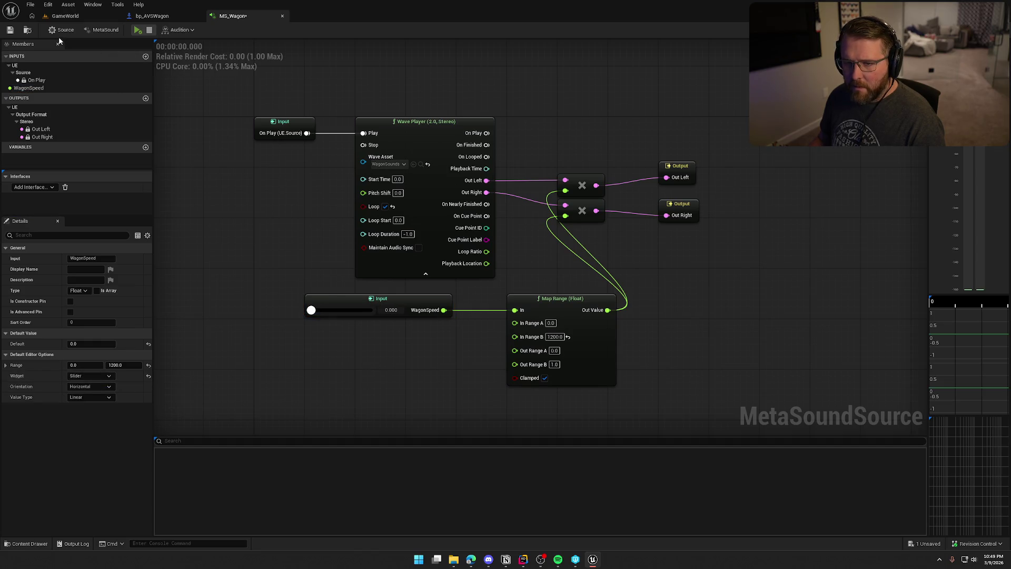
left_click(138, 30)
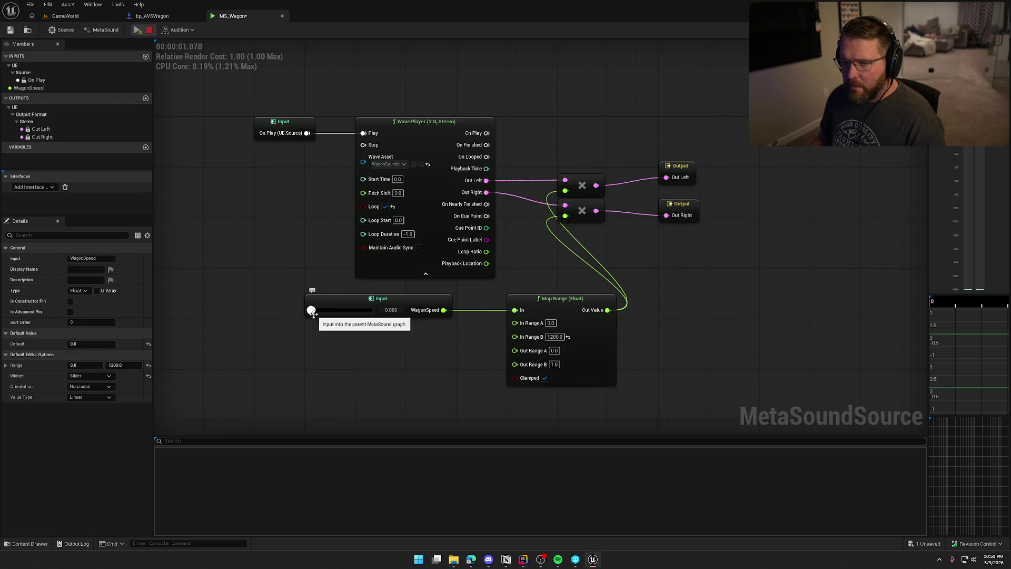
Preview the wagon sound while raising WagonSpeed to about 531.1, then stop playback
mouse_move(311, 311)
left_mouse_down()
mouse_move(371, 310)
mouse_move(316, 310)
mouse_move(359, 311)
mouse_move(338, 310)
left_mouse_up()
left_click(149, 29)
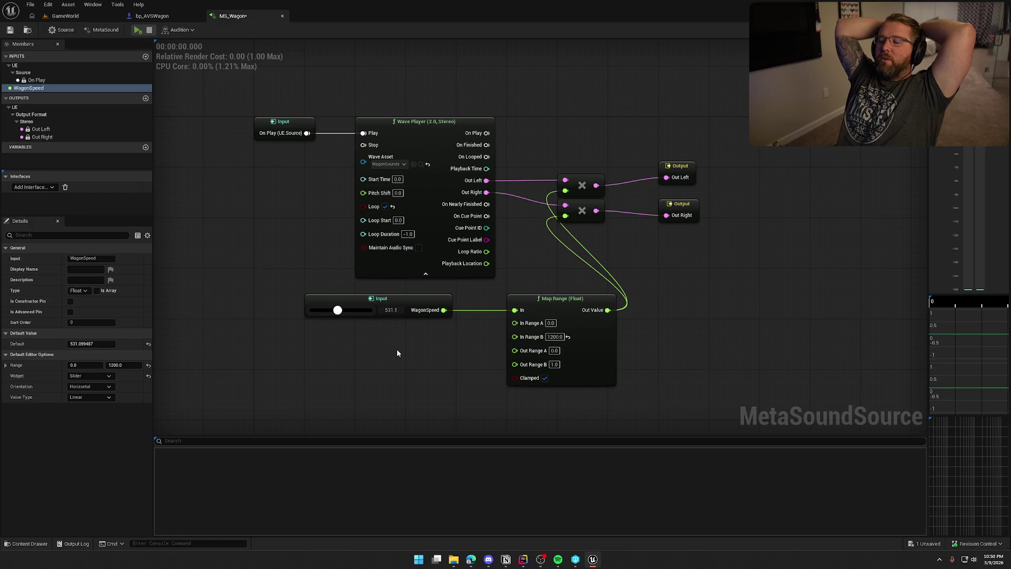
Move both Output nodes beside the multiply nodes and align them with the multiply outputs
mouse_move(675, 175)
left_mouse_down()
mouse_move(632, 183)
mouse_move(662, 206)
mouse_move(627, 206)
left_mouse_up()
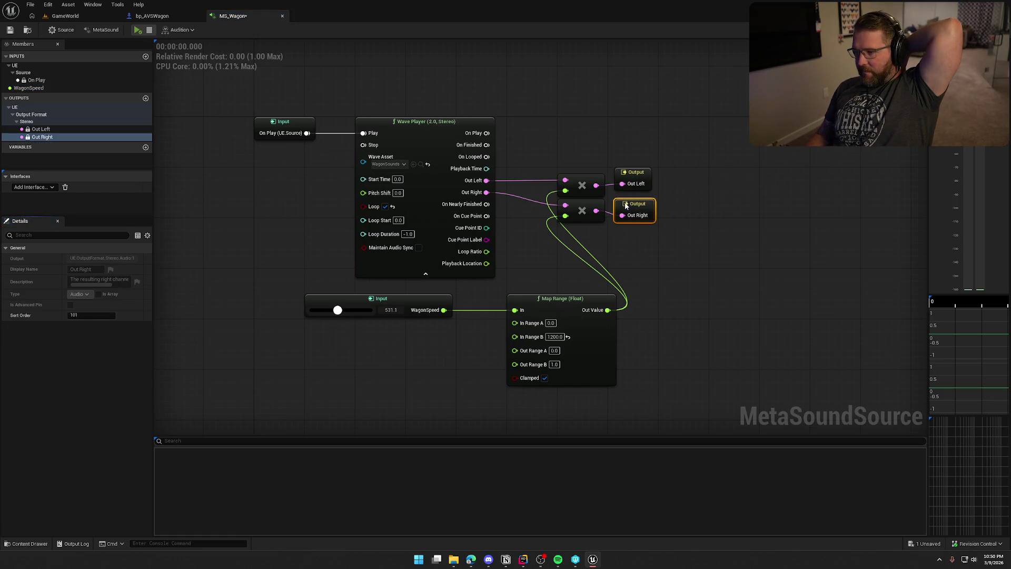
mouse_move(689, 224)
left_mouse_down()
mouse_move(590, 162)
mouse_move(655, 195)
left_mouse_up()
key("q")
left_click_drag(688, 240, 557, 199)
key("q")
left_click(690, 298)
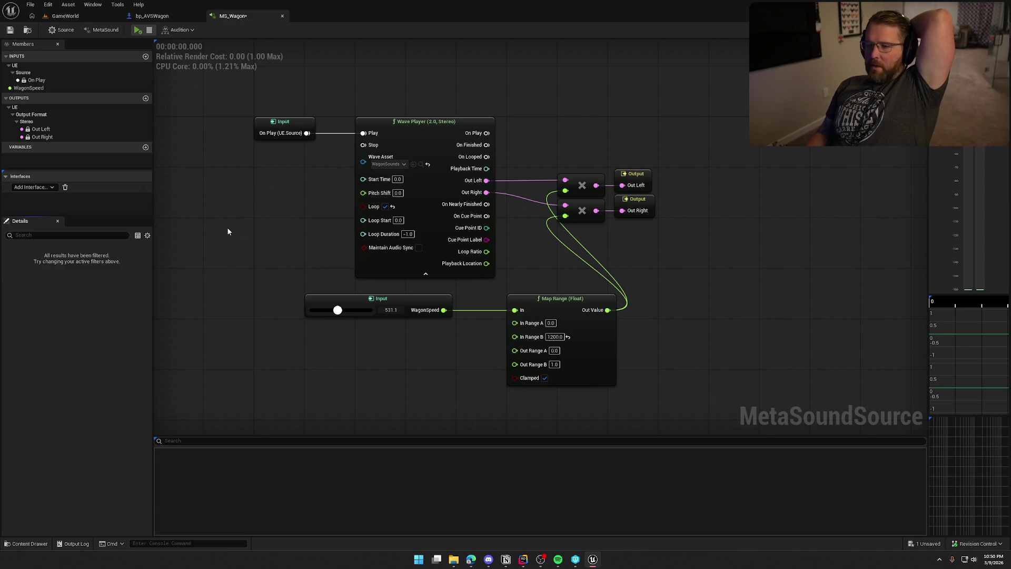
Shift the WagonSpeed input and Map Range nodes left so they sit close together
mouse_move(225, 199)
left_mouse_down()
mouse_move(255, 218)
mouse_move(255, 197)
left_mouse_up()
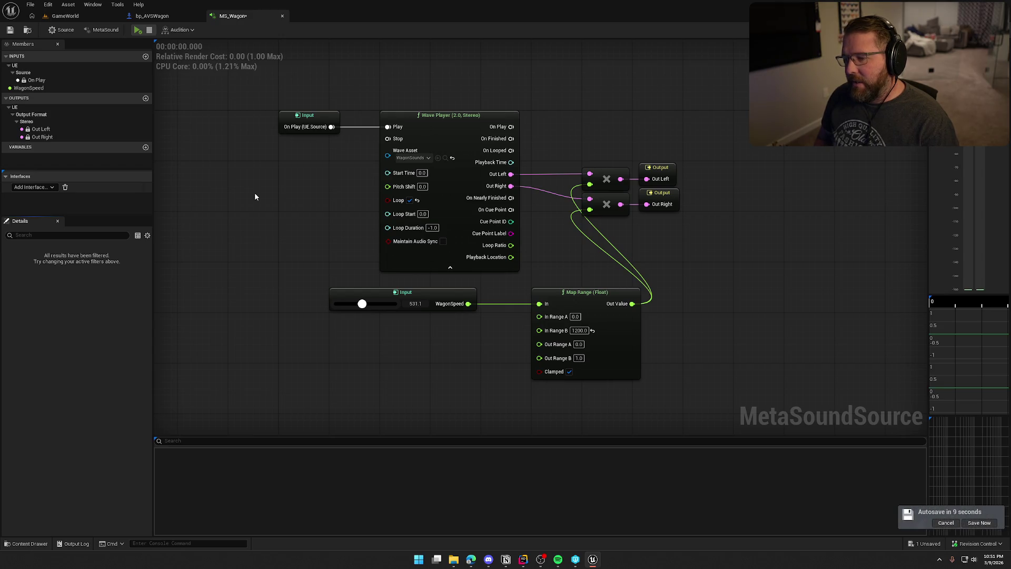
mouse_move(647, 354)
left_mouse_down()
mouse_move(415, 293)
mouse_move(369, 290)
left_mouse_up()
left_click(552, 258)
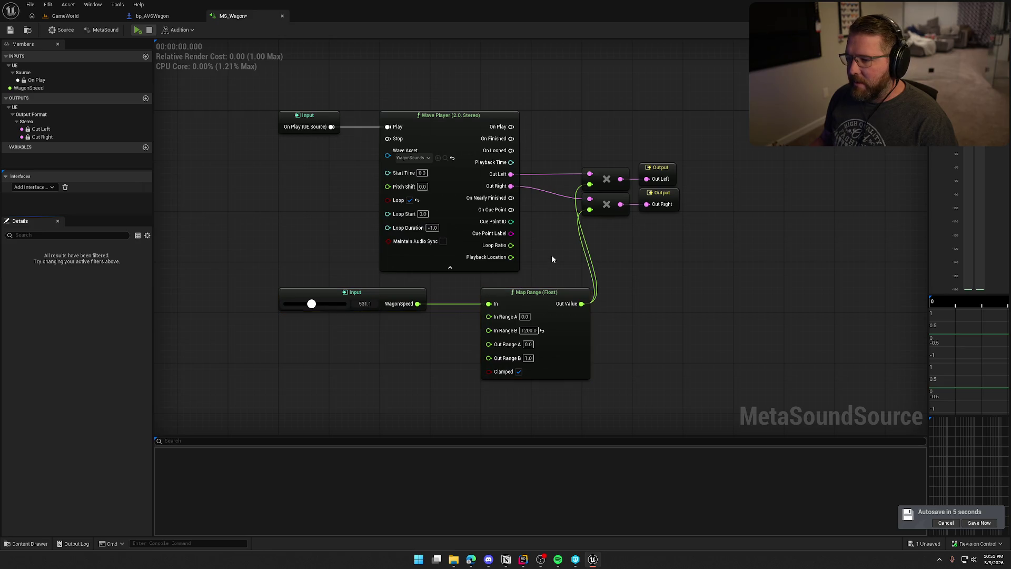
left_click_drag(531, 295, 481, 296)
left_click(585, 312)
left_click_drag(694, 265, 580, 151)
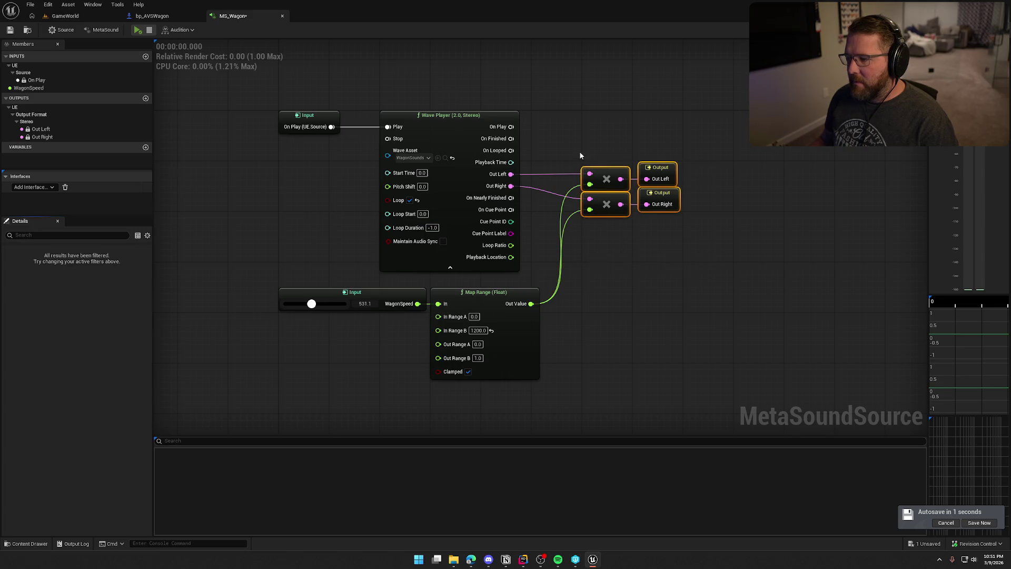
left_click(621, 276)
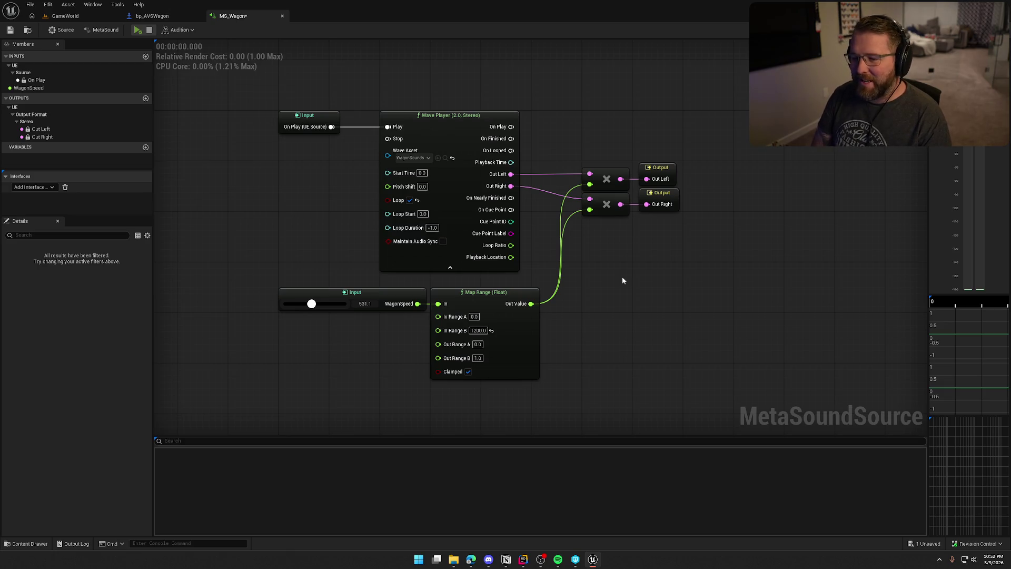
left_click(354, 290)
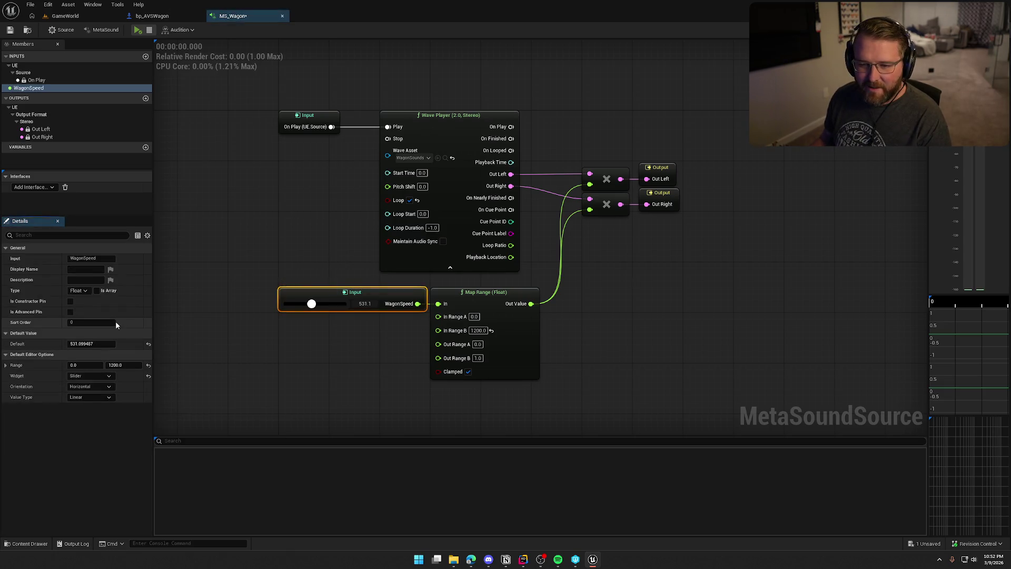
Show WagonSpeed as a Knob, set it left of Map Range, and shift Wave Player, Map Range and multipliers right
left_click(103, 375)
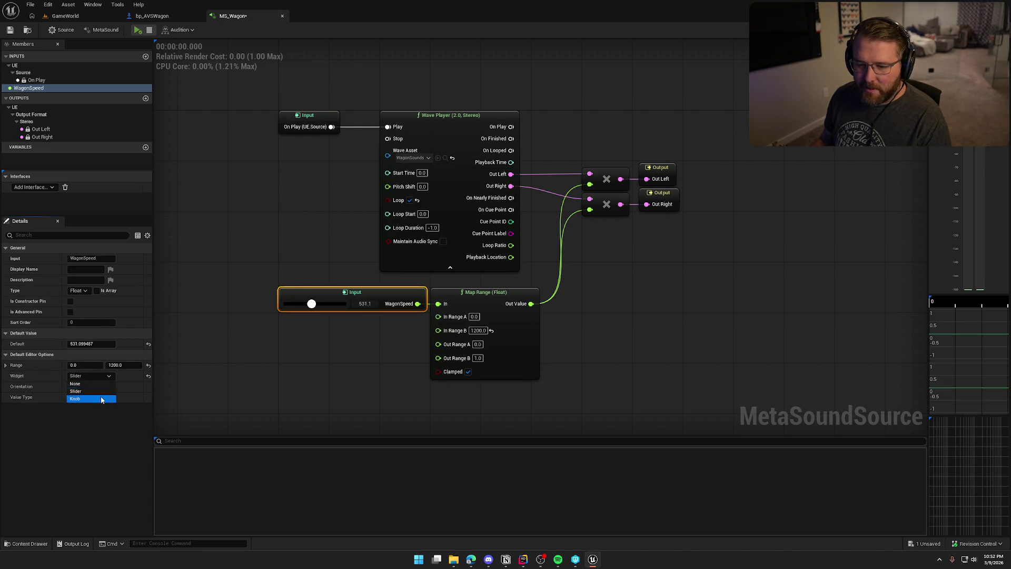
left_click(101, 398)
left_click_drag(460, 294, 408, 297)
left_click_drag(303, 293, 353, 294)
left_click(313, 249)
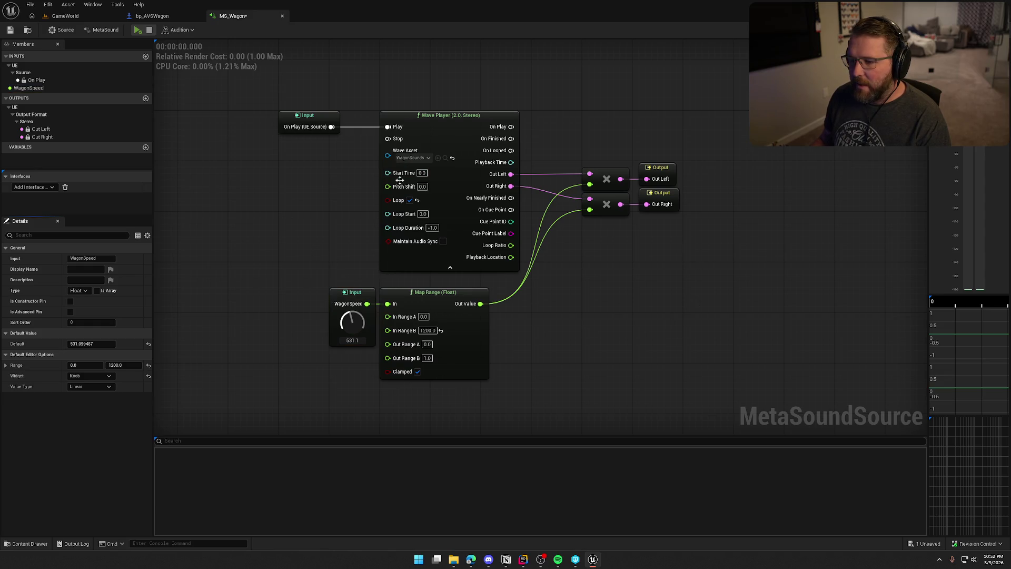
left_click_drag(354, 294, 302, 294)
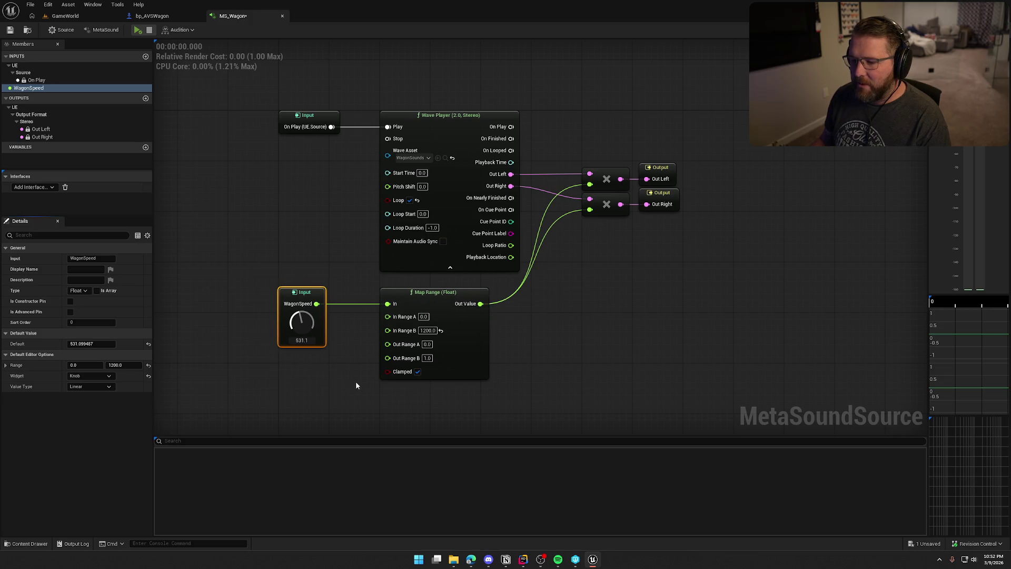
left_click_drag(368, 210, 605, 337)
left_click_drag(532, 120, 555, 123)
Duplicate the Map Range node, feeding WagonSpeed into it and its output into Wave Player Pitch Shift
left_click(448, 203)
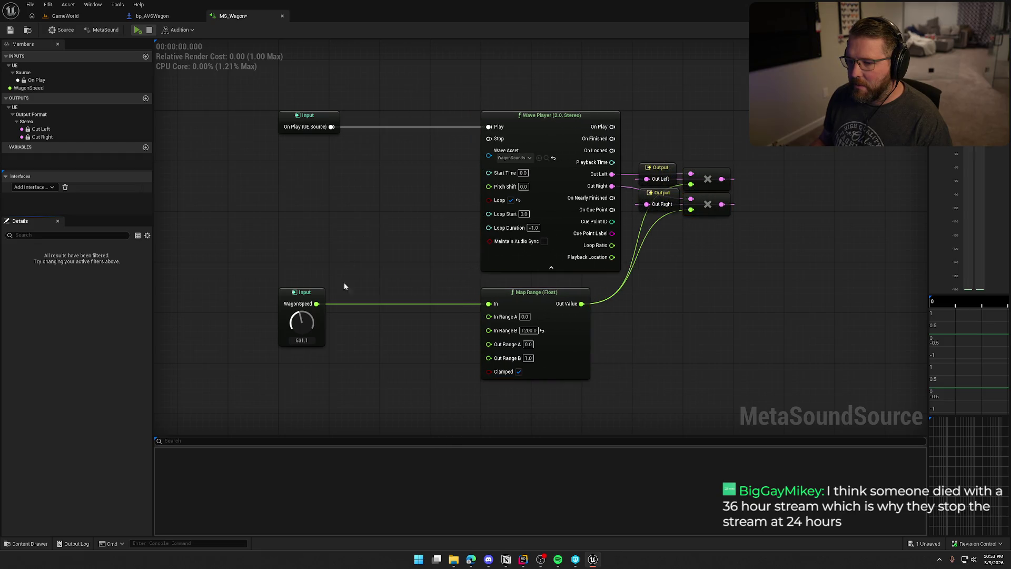
left_click(514, 293)
key("ctrl+c")
key("ctrl+v")
left_click_drag(356, 184, 316, 304)
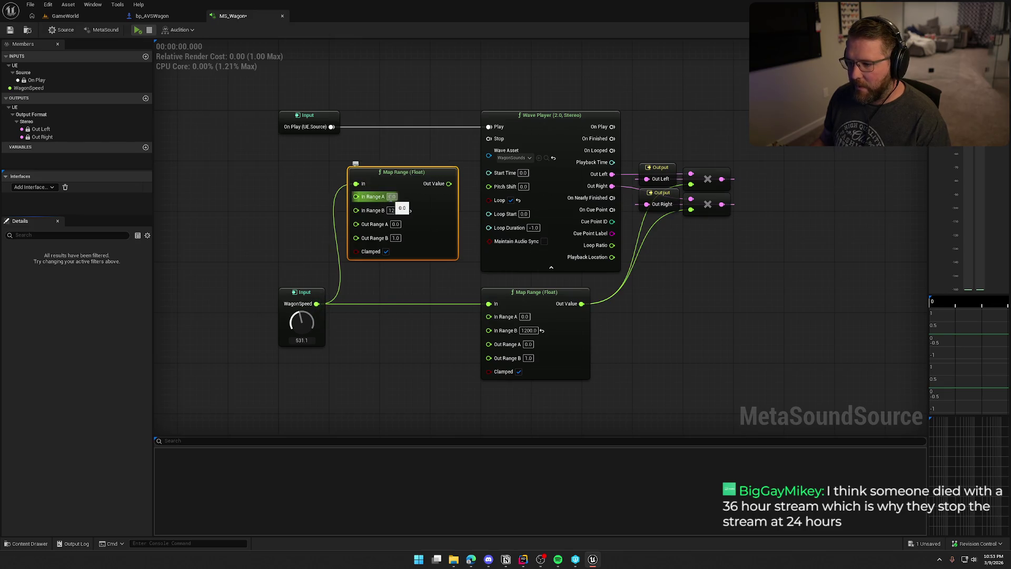
left_click_drag(449, 183, 503, 187)
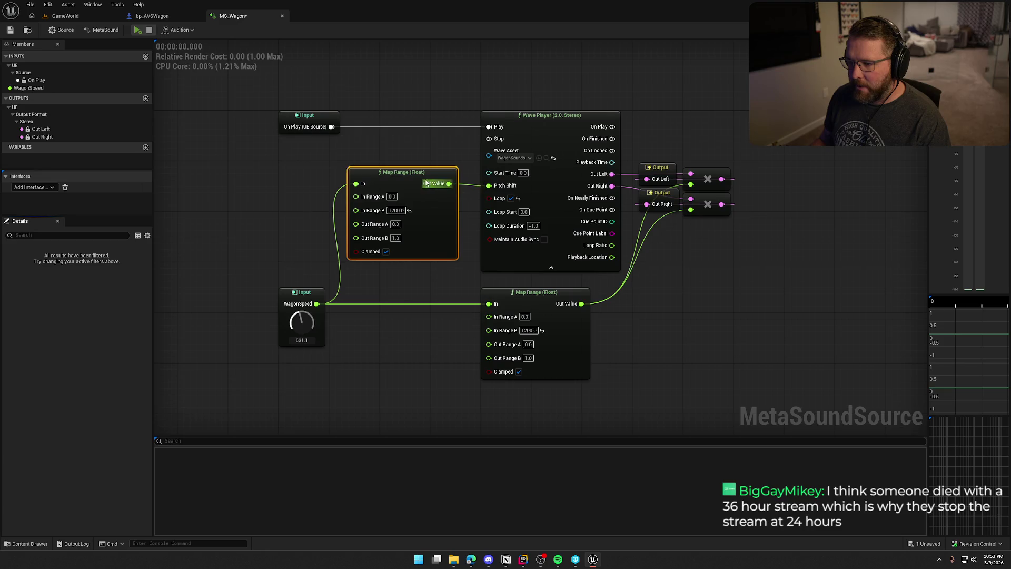
left_click_drag(414, 172, 421, 171)
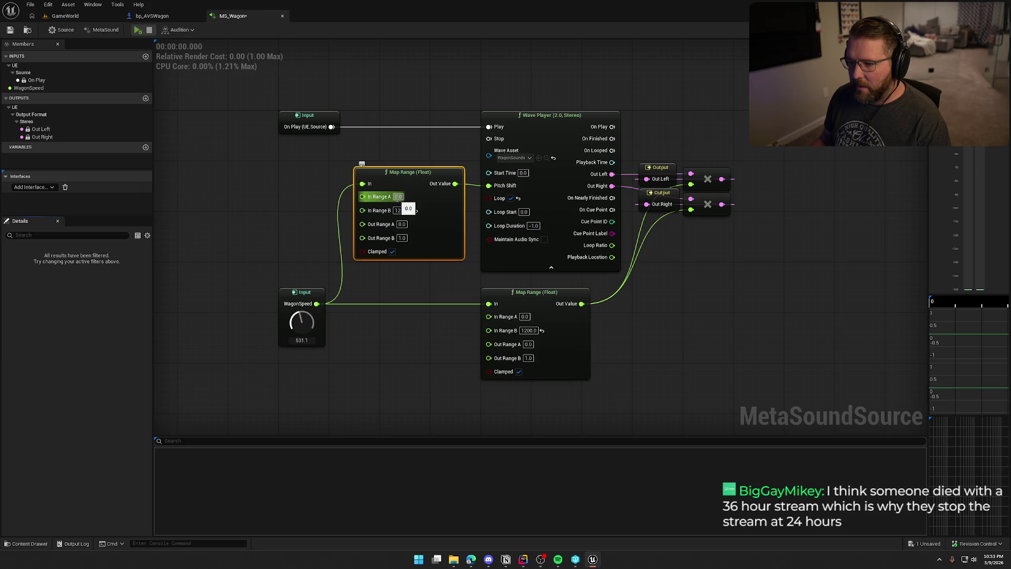
Set the new Map Range's Out Range A to -2.0, nudge it left, and start the preview
left_click(402, 224)
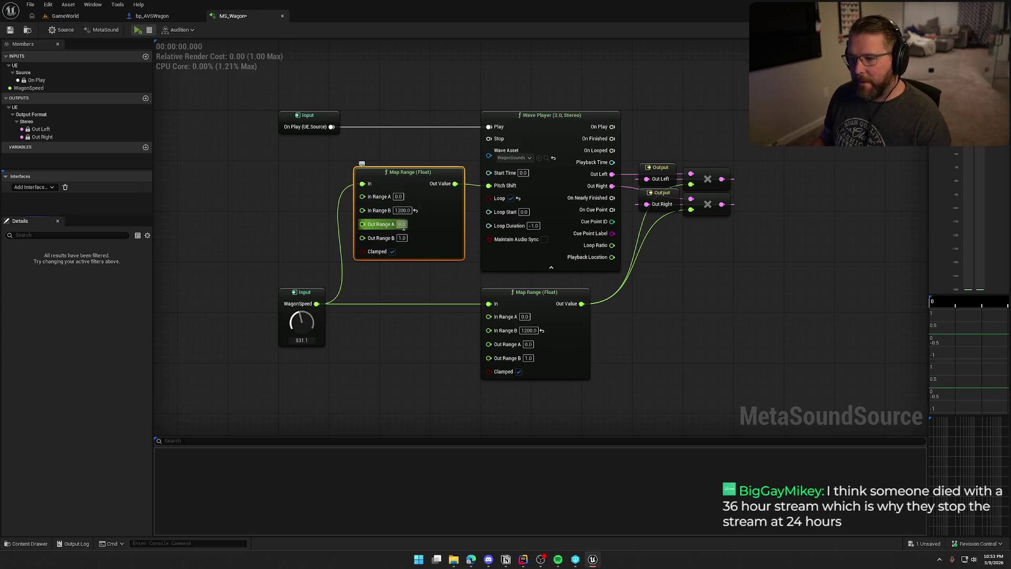
type("-2")
key("Return")
right_click(443, 274)
key("Escape")
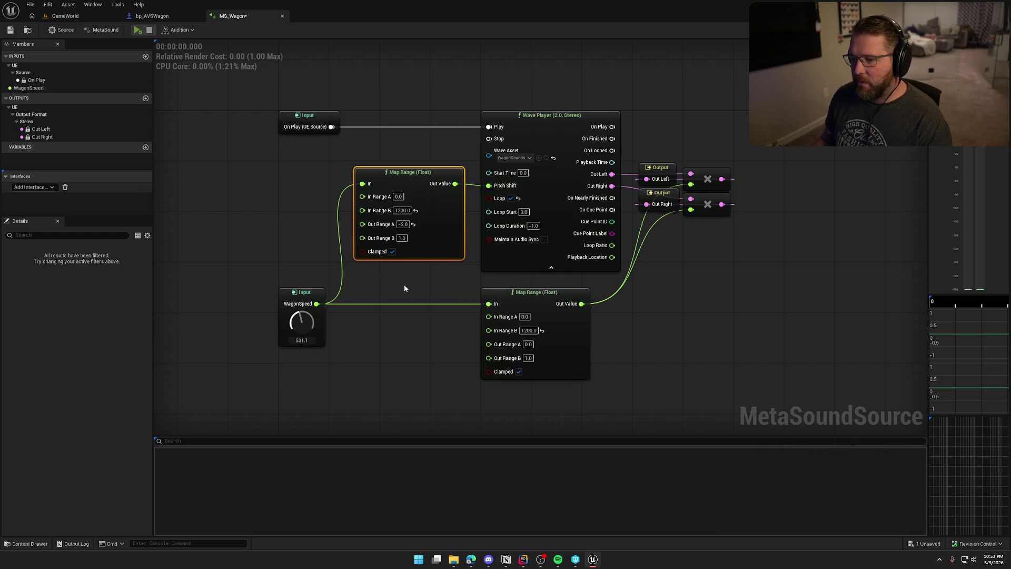
left_click(403, 284)
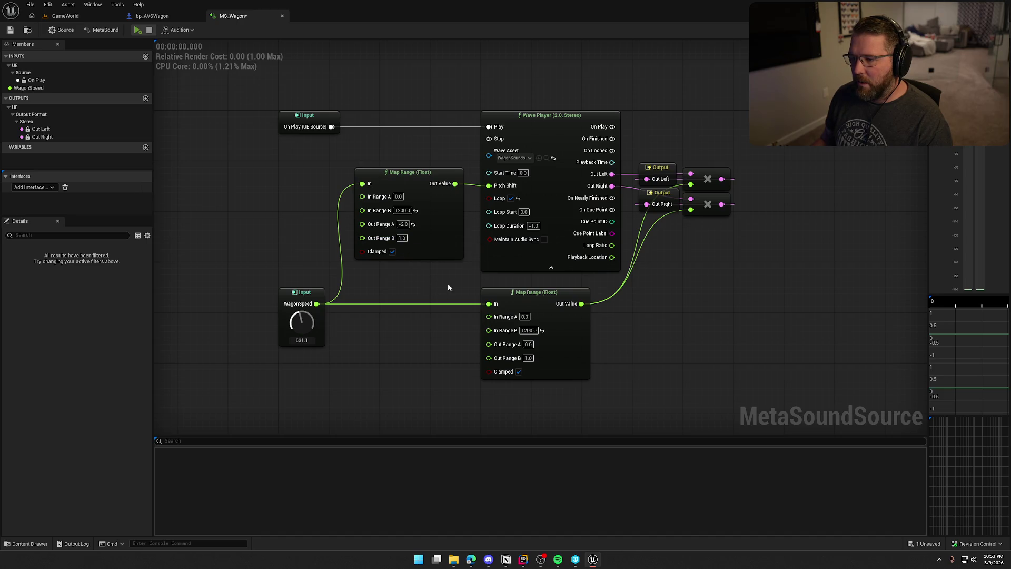
left_click_drag(406, 174, 381, 175)
left_click(390, 151)
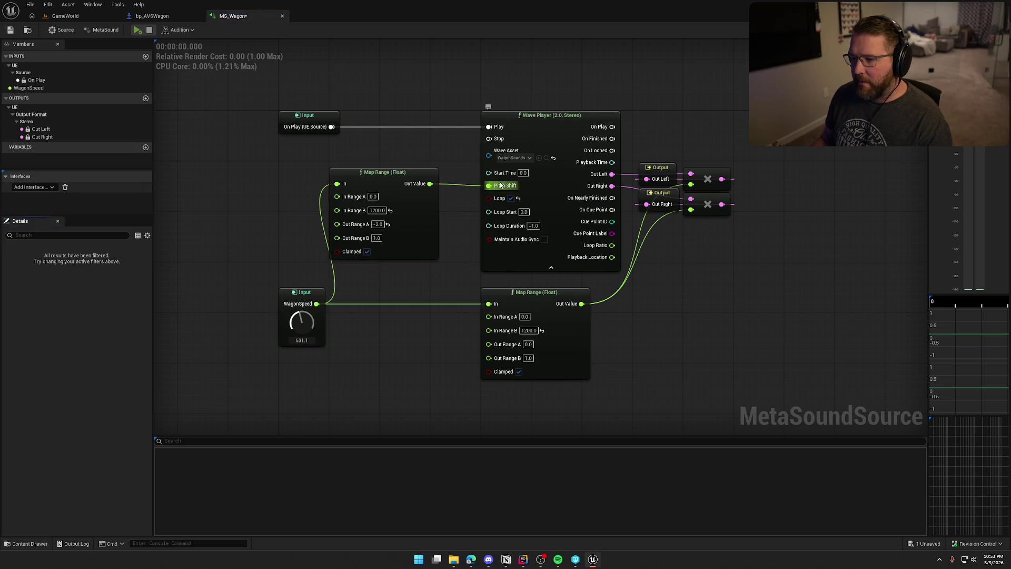
key("space")
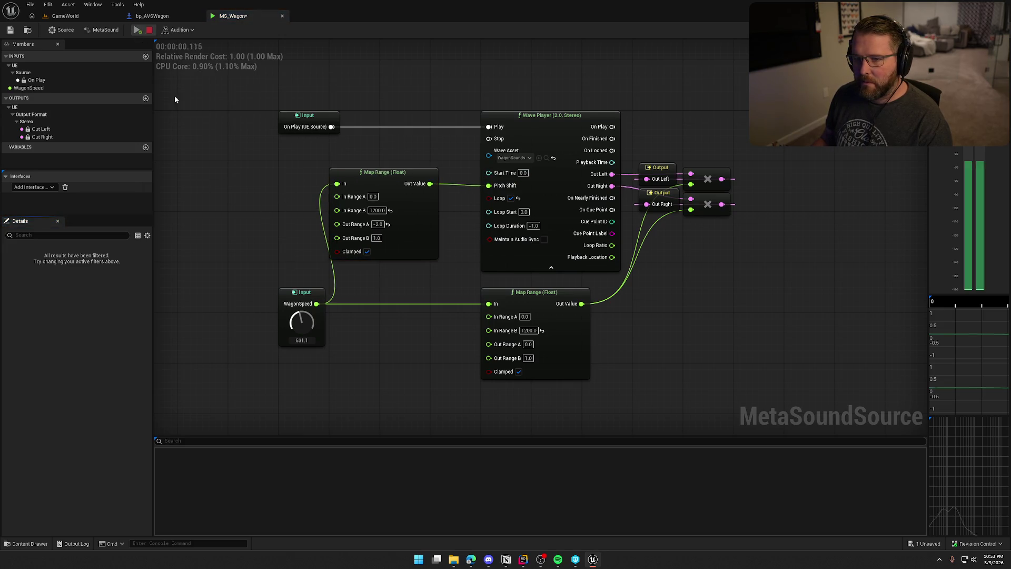
Sweep WagonSpeed to hear the pitch change, then set Out Range B to 2.0
left_click_drag(302, 323, 309, 356)
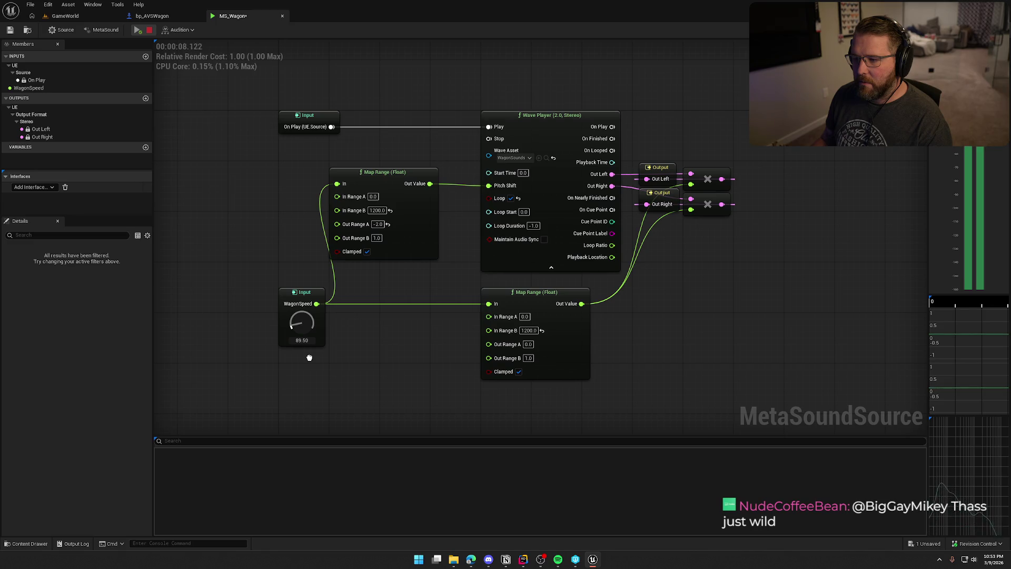
mouse_move(309, 358)
left_mouse_down()
mouse_move(310, 256)
mouse_move(314, 349)
left_mouse_up()
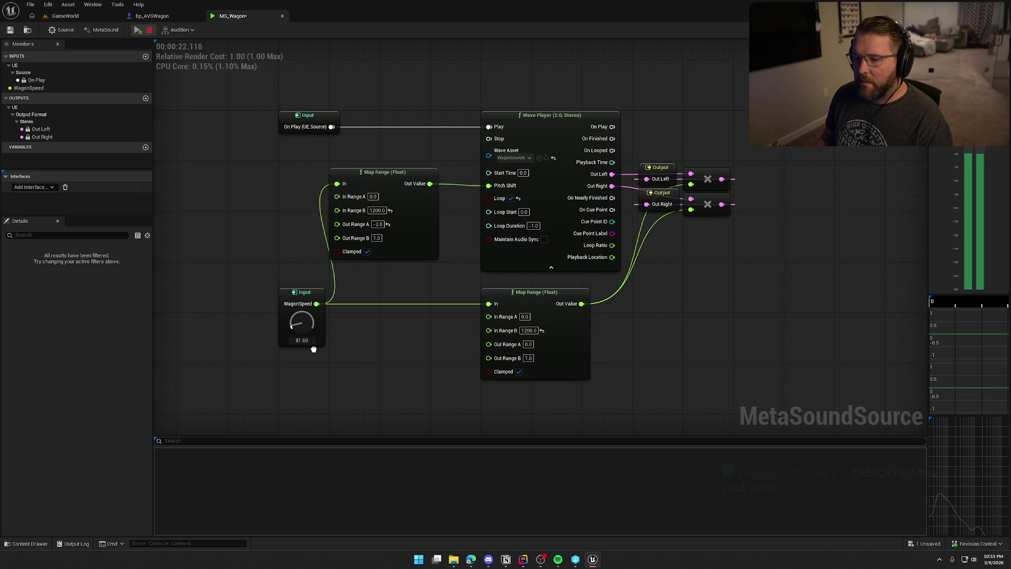
left_click_drag(314, 349, 311, 247)
left_click(376, 238)
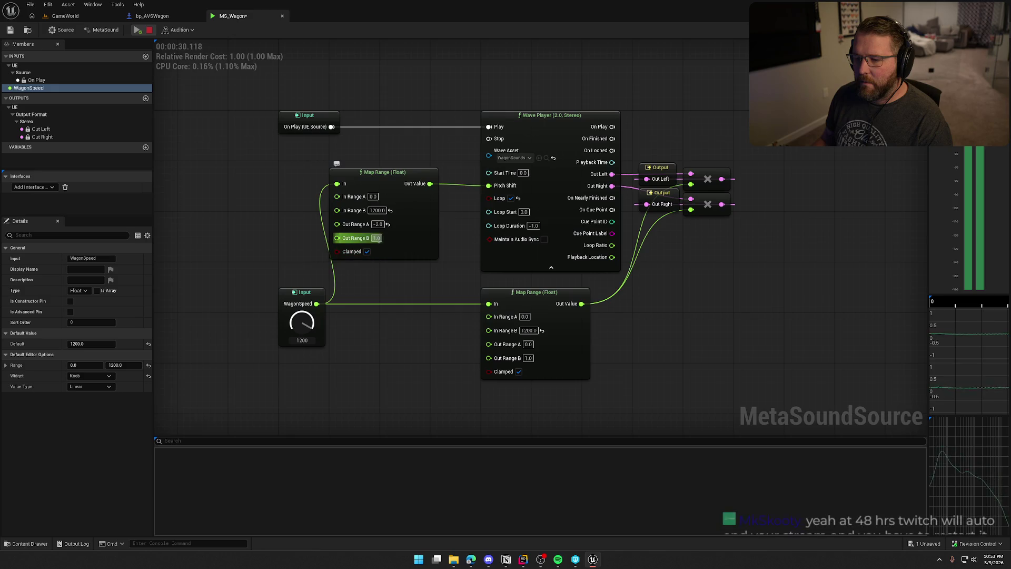
type("2")
key("Return")
Restart the preview, sweep WagonSpeed up to 1200, and stop playback
left_click_drag(303, 323, 308, 367)
left_click(149, 30)
left_click(137, 30)
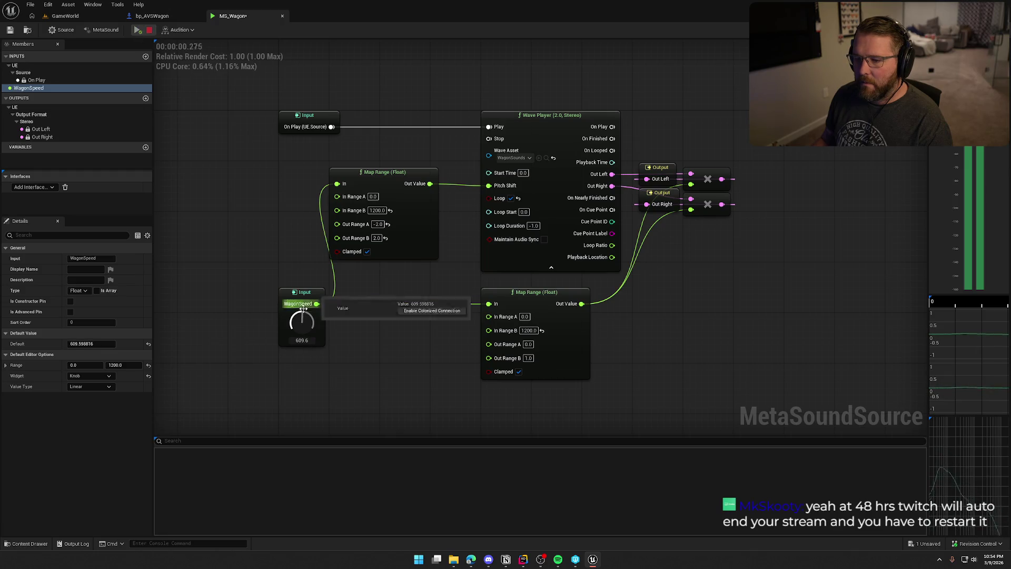
left_click_drag(302, 323, 294, 289)
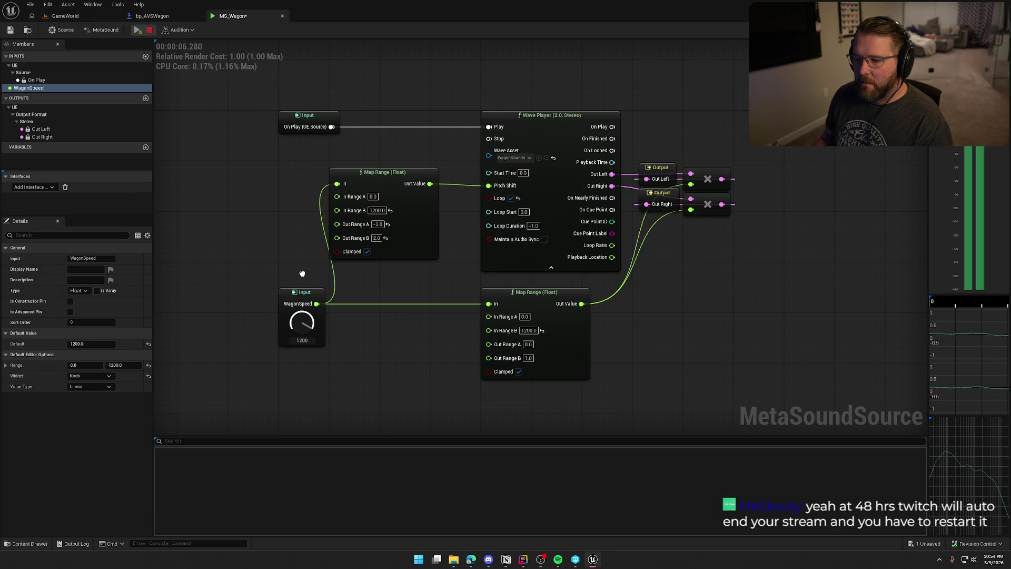
left_click(150, 31)
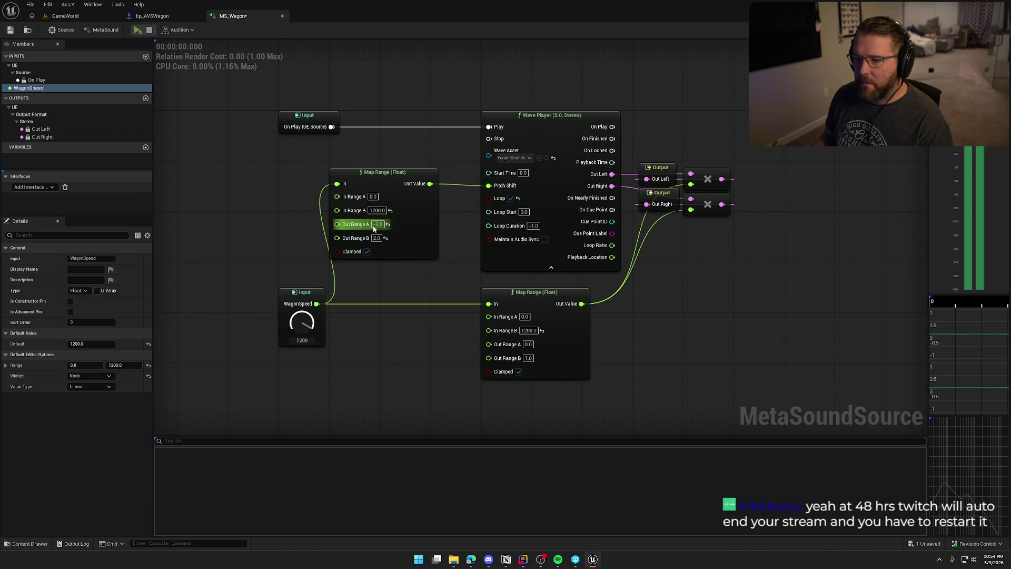
Set the pitch Map Range's Out Range B to 3.0 and Out Range A to -3.0, then save
left_click(376, 238)
type("3")
left_click(378, 224)
type("-3")
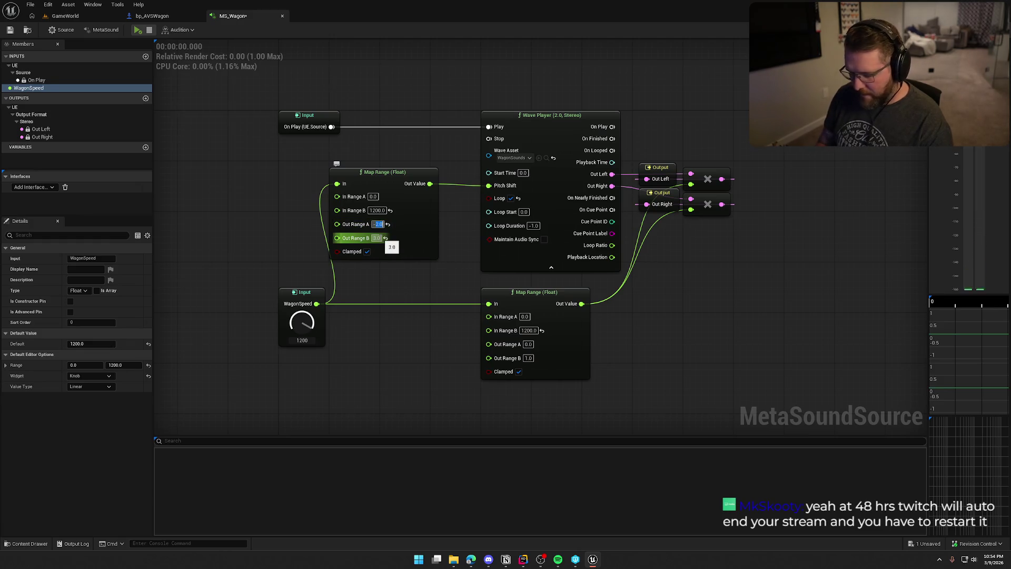
left_click(273, 219)
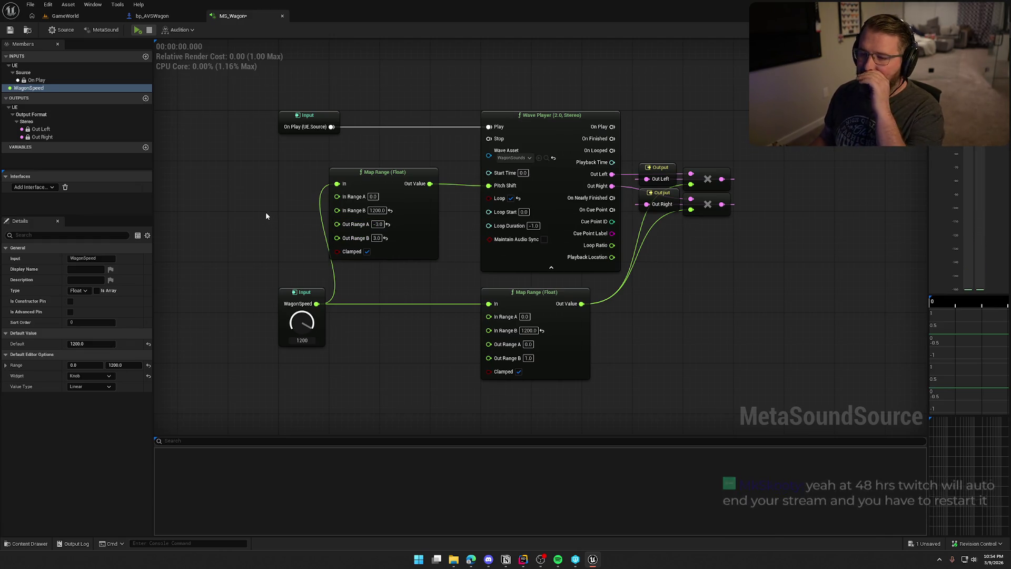
key("ctrl+s")
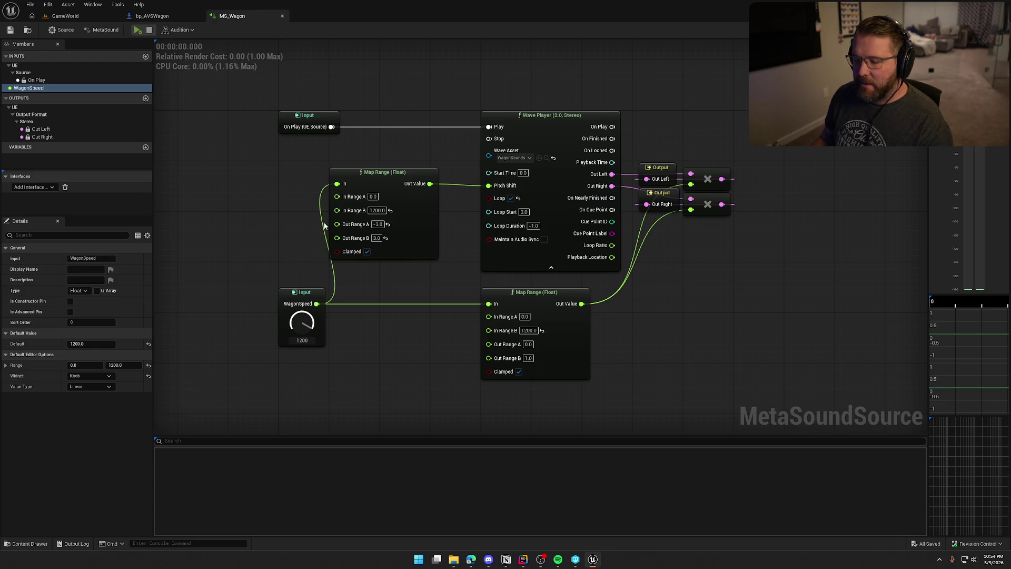
Preview the sound while sweeping WagonSpeed, ending at 508.8, then stop
left_click(137, 29)
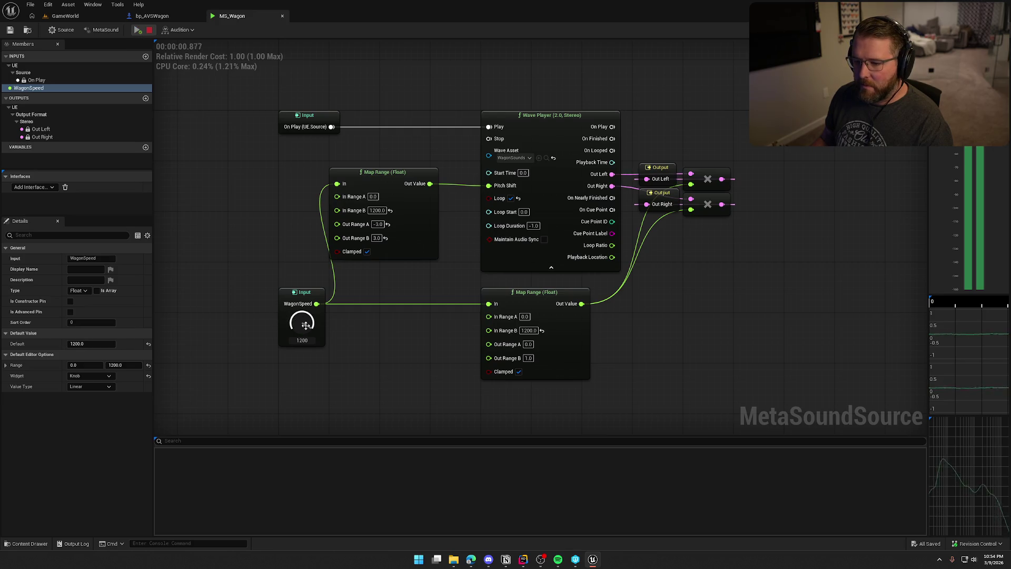
left_click_drag(303, 323, 315, 405)
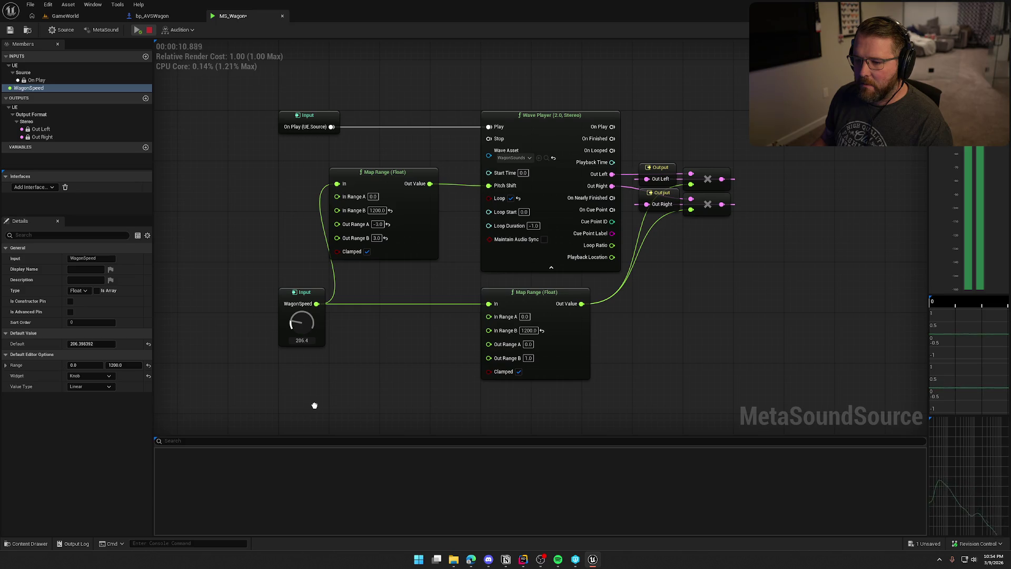
left_click_drag(315, 406, 306, 323)
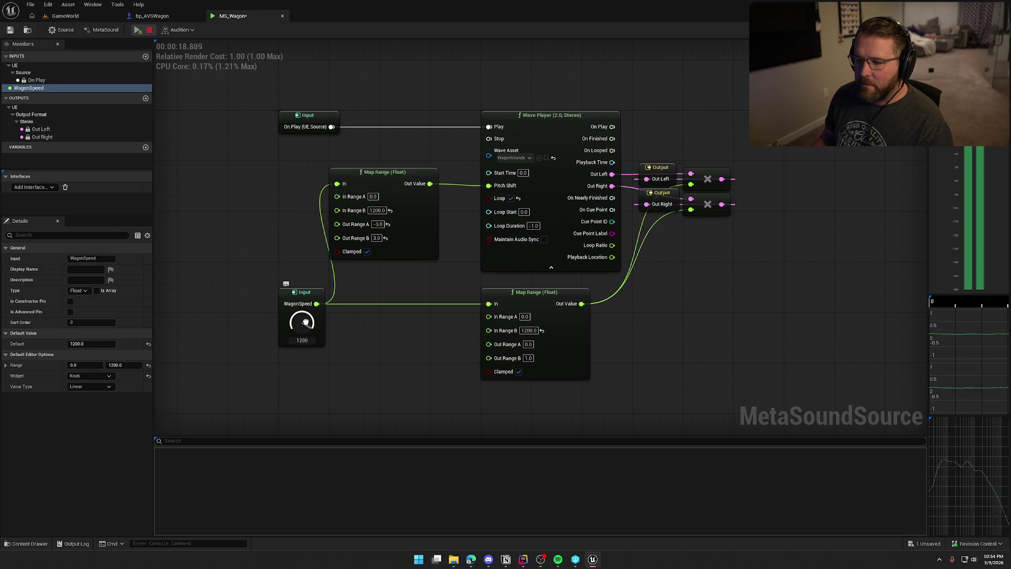
left_click_drag(306, 323, 309, 372)
key("space")
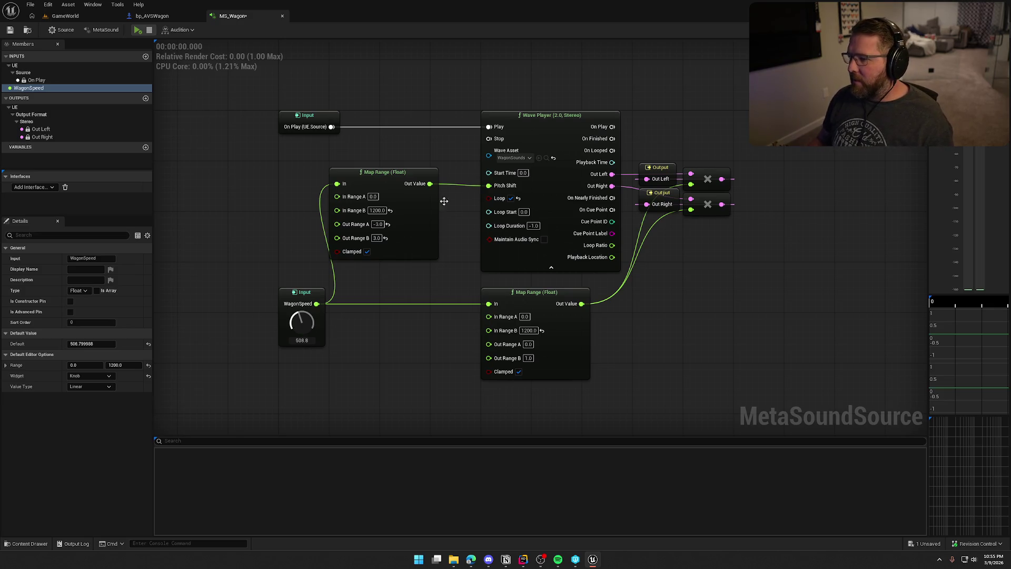
Reposition the two Output nodes to the right of the Multiply nodes
mouse_move(661, 154)
left_mouse_down()
mouse_move(663, 242)
mouse_move(752, 166)
left_mouse_up()
left_click(743, 147)
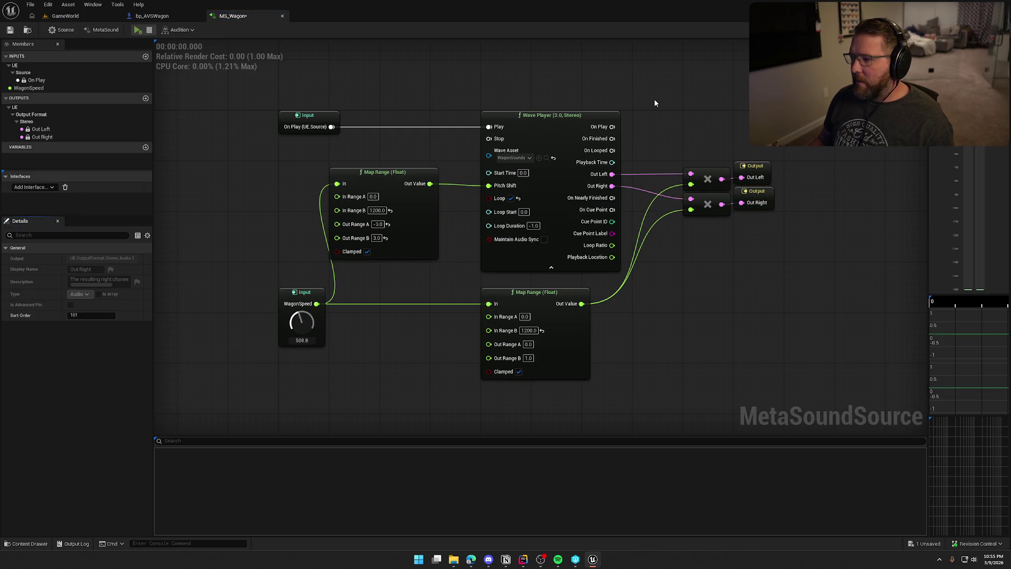
mouse_move(704, 170)
left_mouse_down()
mouse_move(777, 219)
mouse_move(663, 185)
mouse_move(707, 178)
left_mouse_up()
left_click(583, 96)
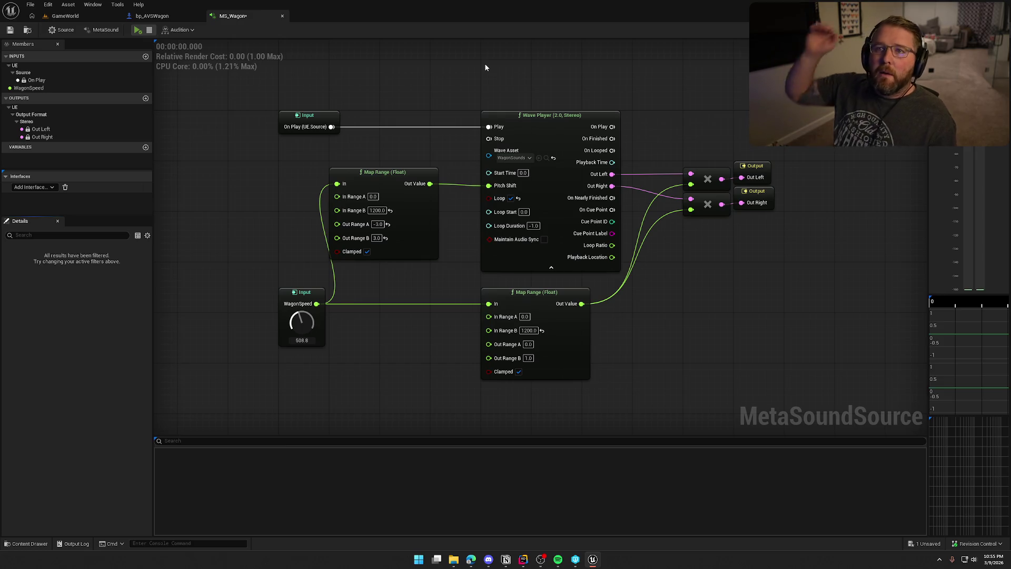